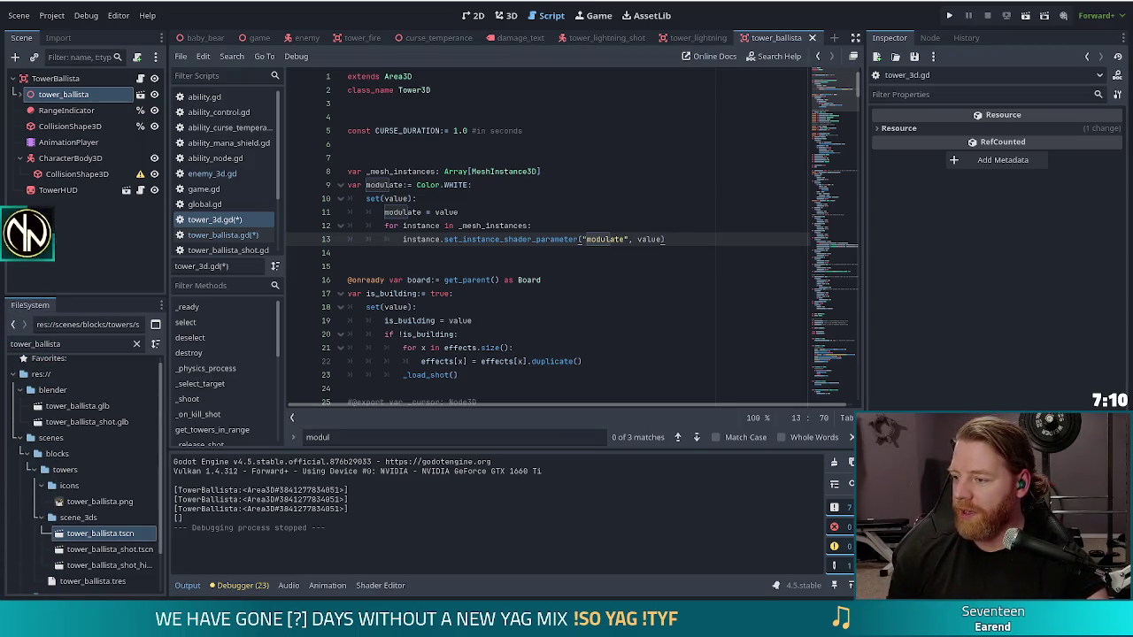
# Save tower_3d.gd and tower_ballista.gd, exposing duplicate _mesh_instances and modulate member errors in Output
pyautogui.press('Down')
pyautogui.press('Down')
pyautogui.press('Down')
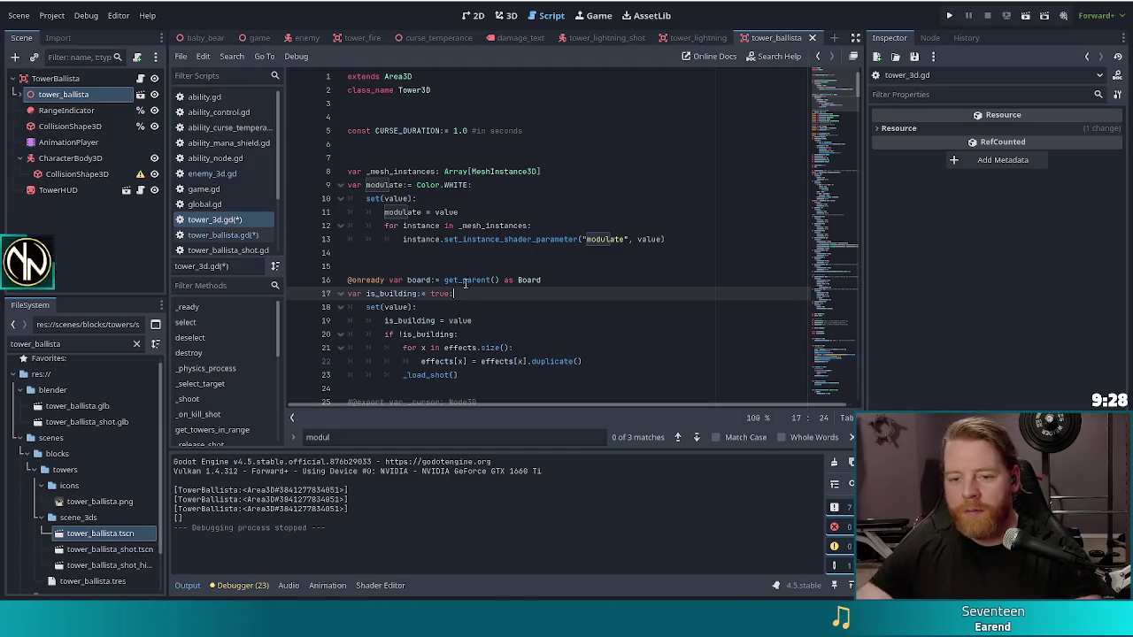
pyautogui.click(518, 280)
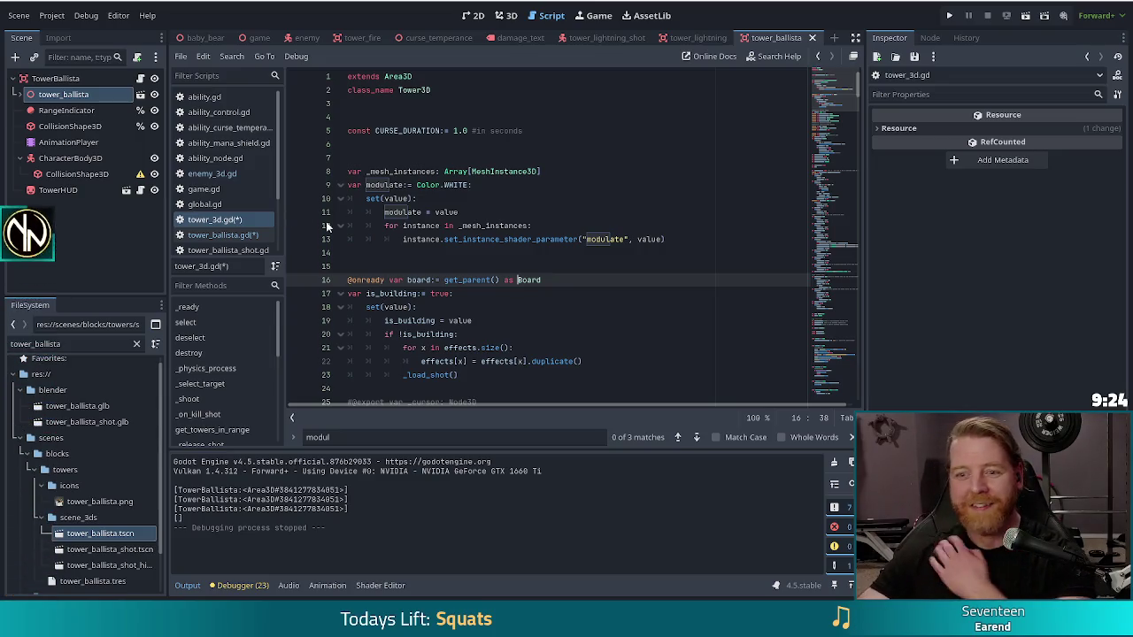
pyautogui.click(498, 212)
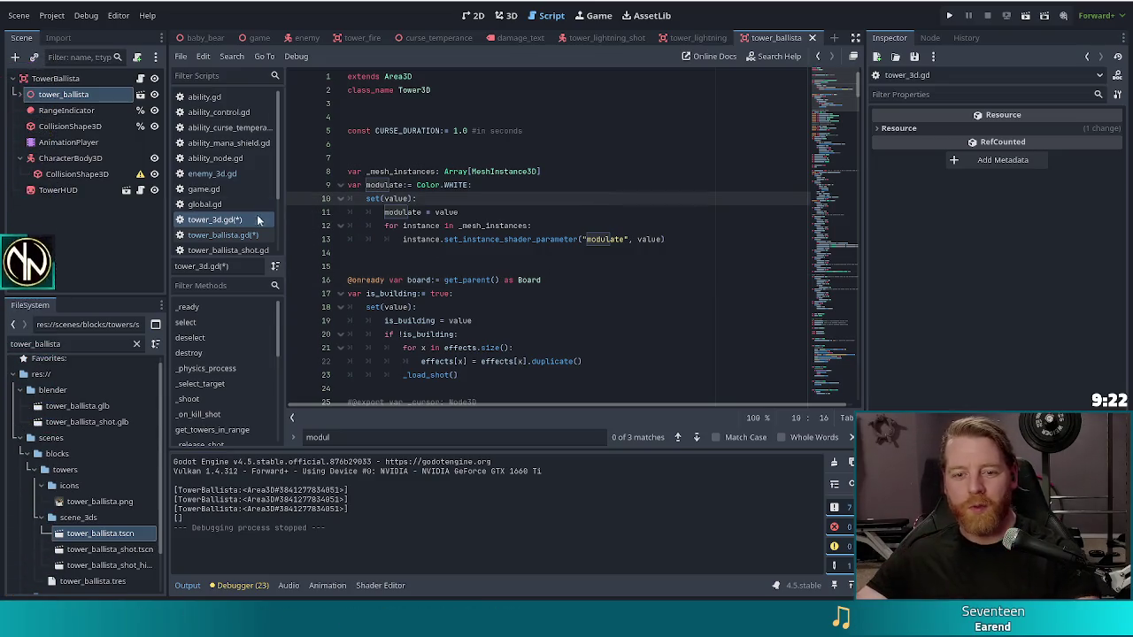
pyautogui.hotkey('ctrl', 's')
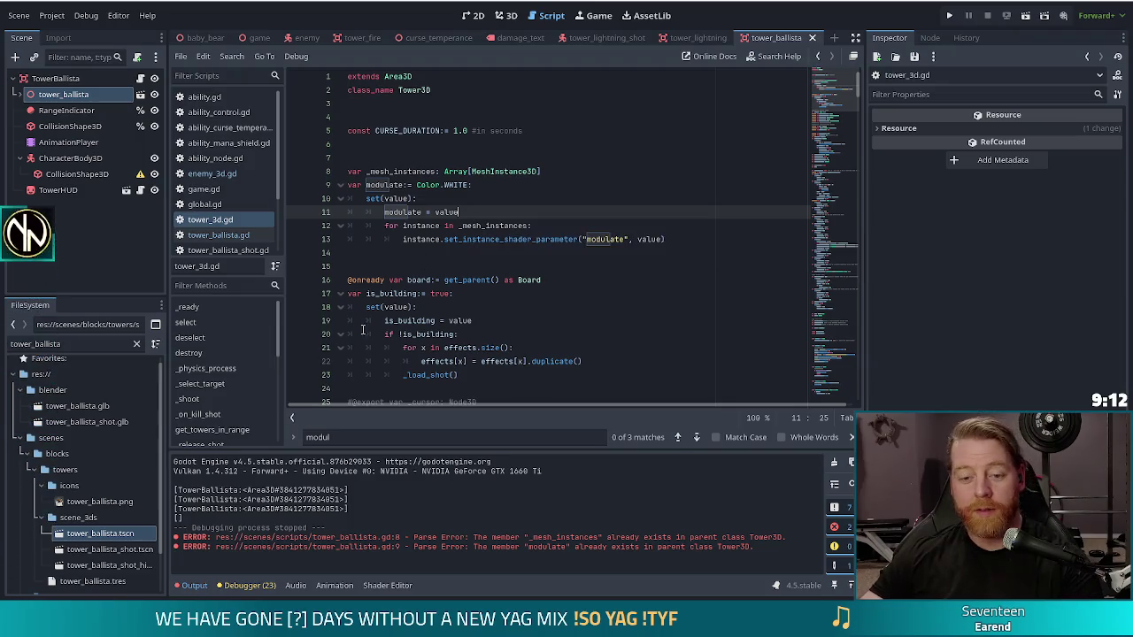
# Open enemy_3d.gd and scroll down to its _ready block
pyautogui.click(211, 173)
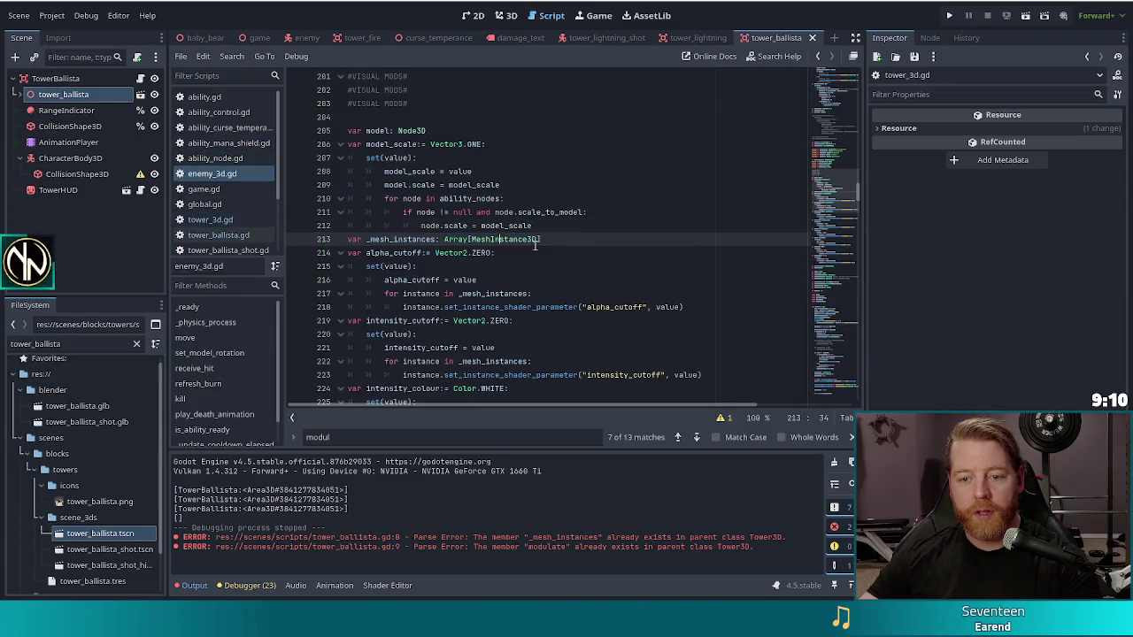
pyautogui.scroll(-5, 469, 232)
pyautogui.scroll(-18, 469, 231)
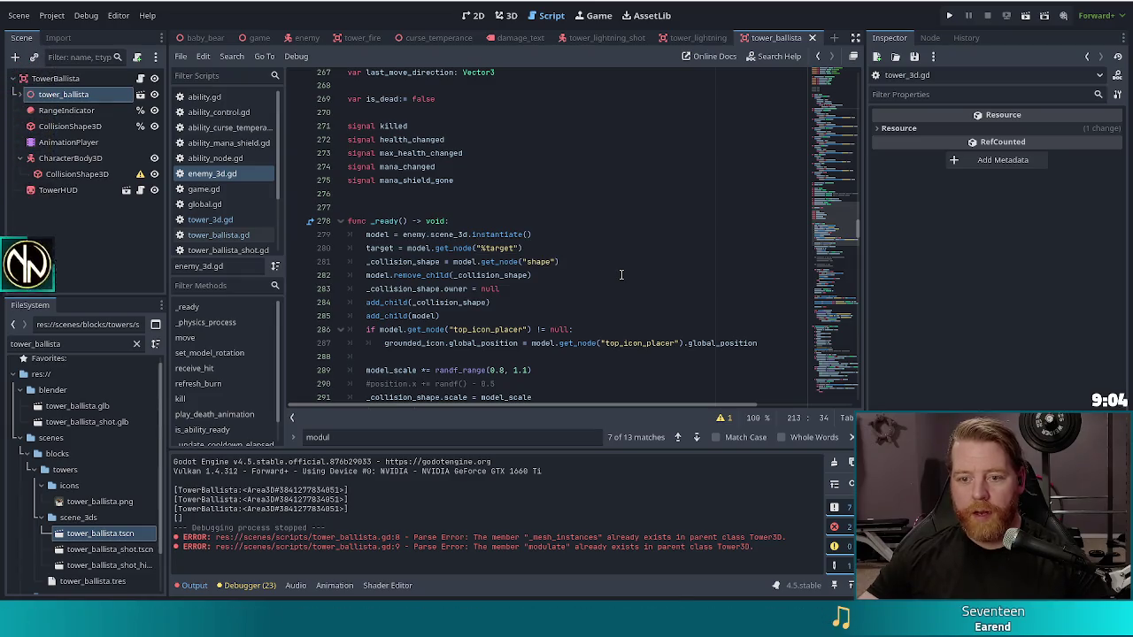
pyautogui.scroll(-3, 621, 274)
pyautogui.scroll(-10, 621, 274)
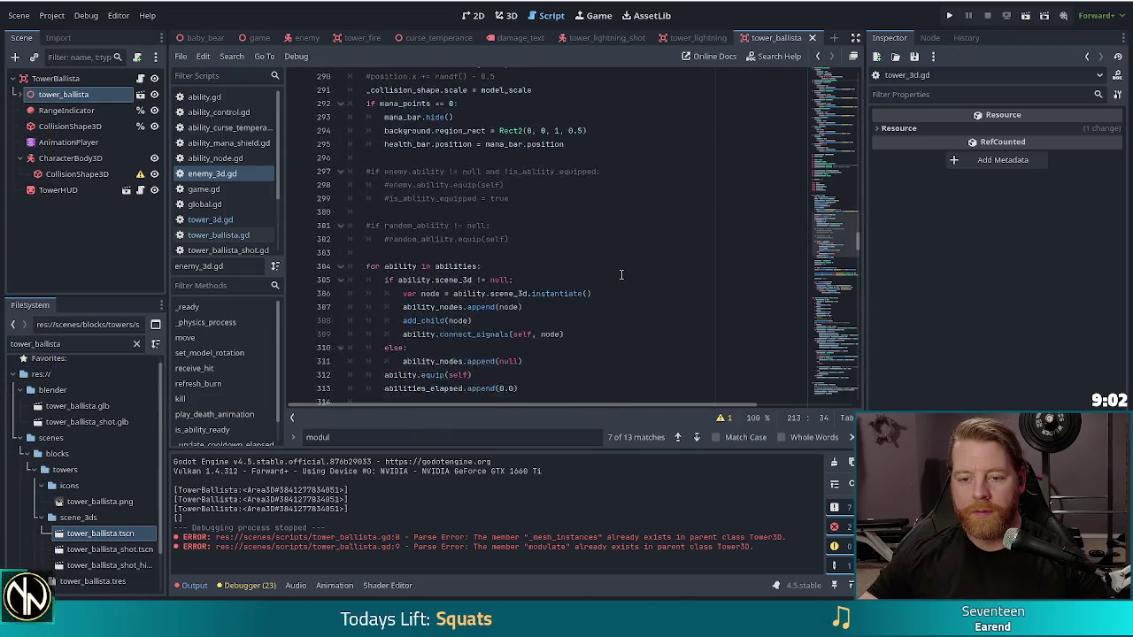
pyautogui.scroll(-5, 622, 274)
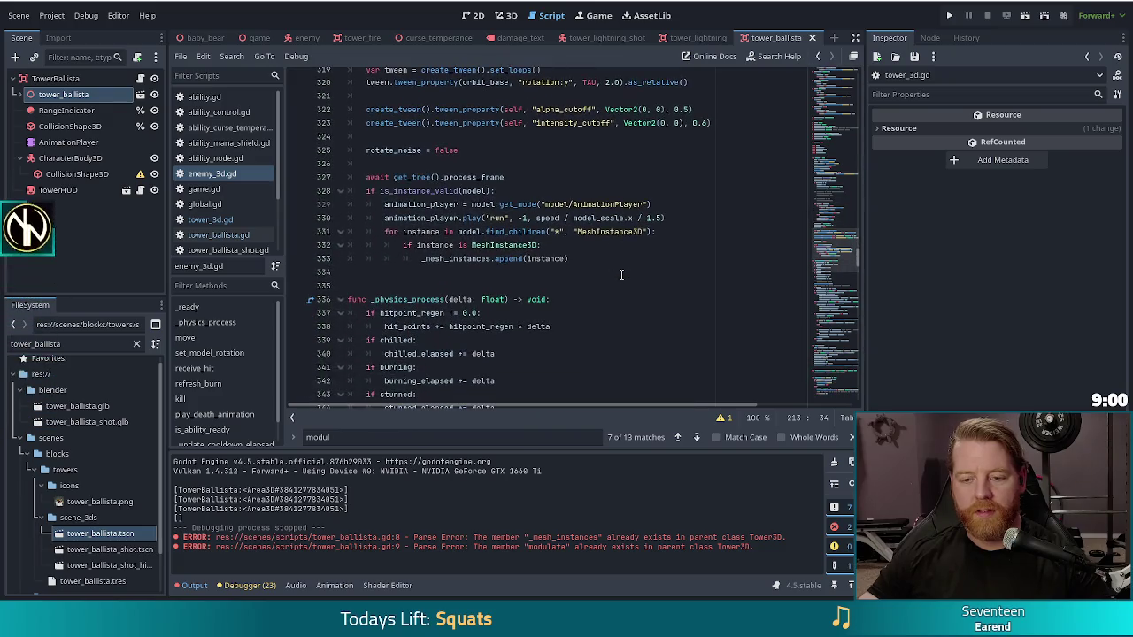
# Select the await/is_instance_valid block on lines 326–333 that collects MeshInstance3D children
pyautogui.click(416, 204)
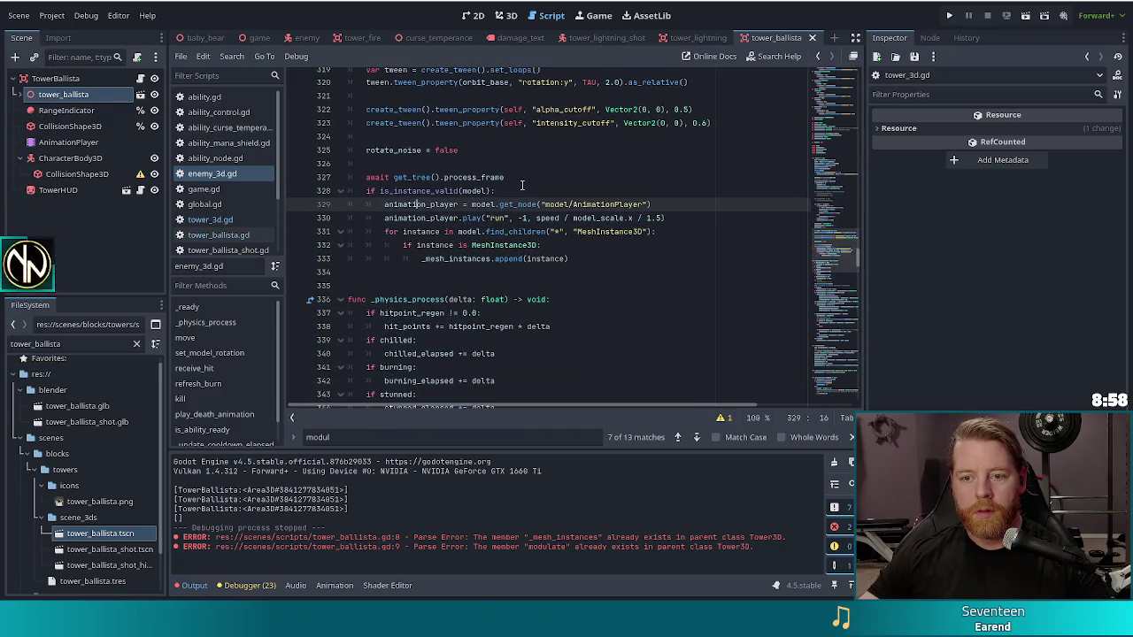
pyautogui.click(530, 179)
pyautogui.press('End')
pyautogui.moveTo(587, 259); pyautogui.dragTo(584, 165)
pyautogui.hotkey('ctrl', 'c')
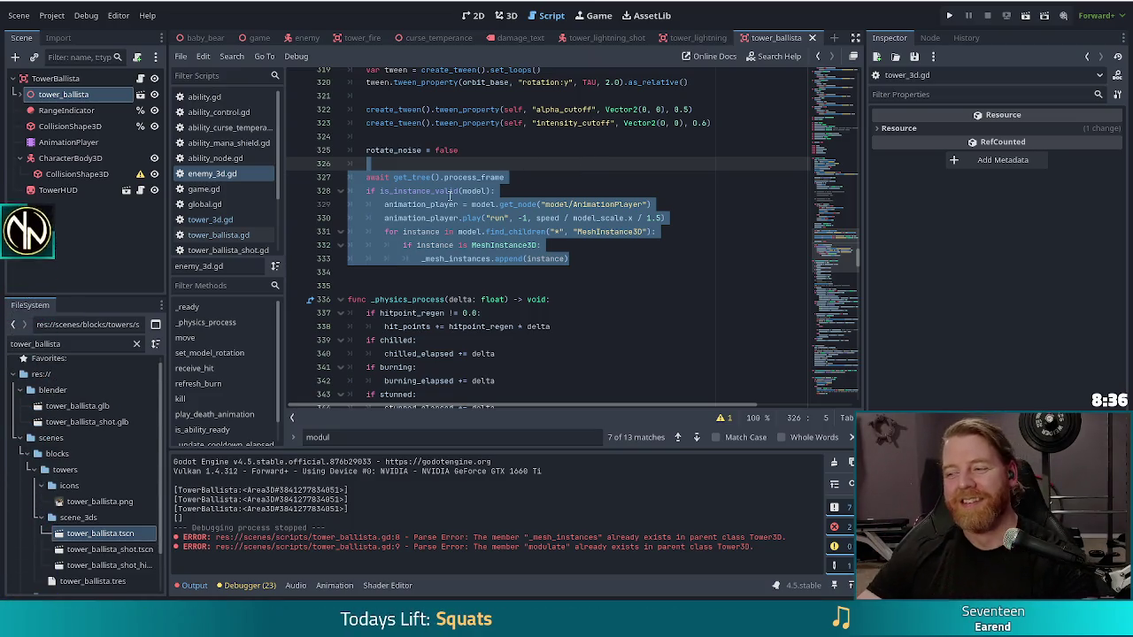
pyautogui.moveTo(450, 194)
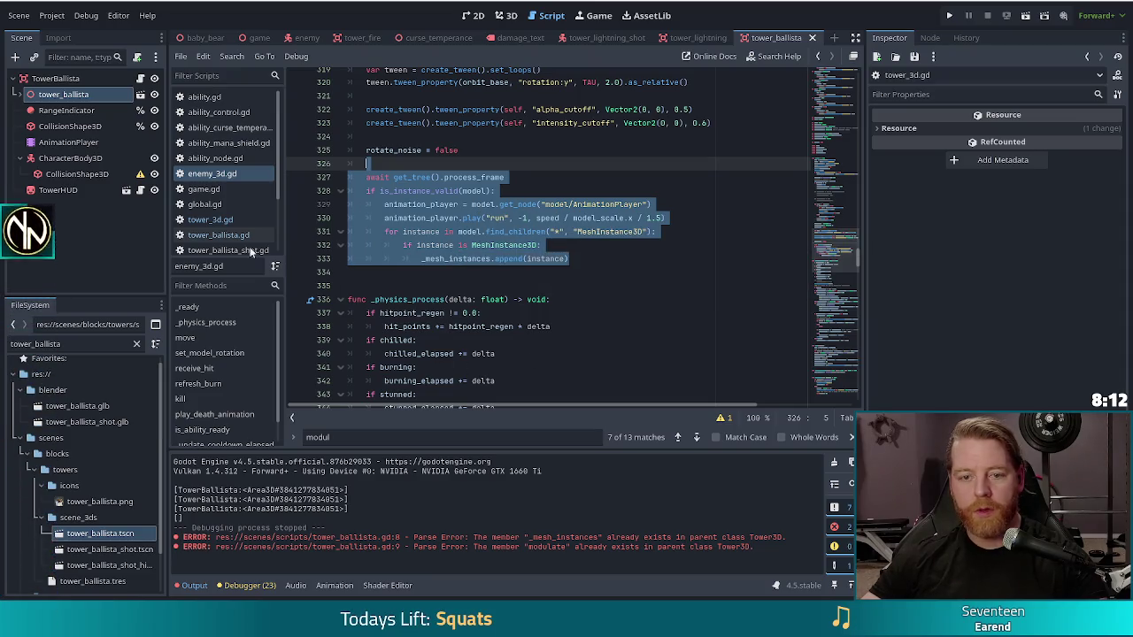
# Paste the frame-await, mesh-collecting block into tower_3d.gd's _ready after line 155
pyautogui.click(224, 225)
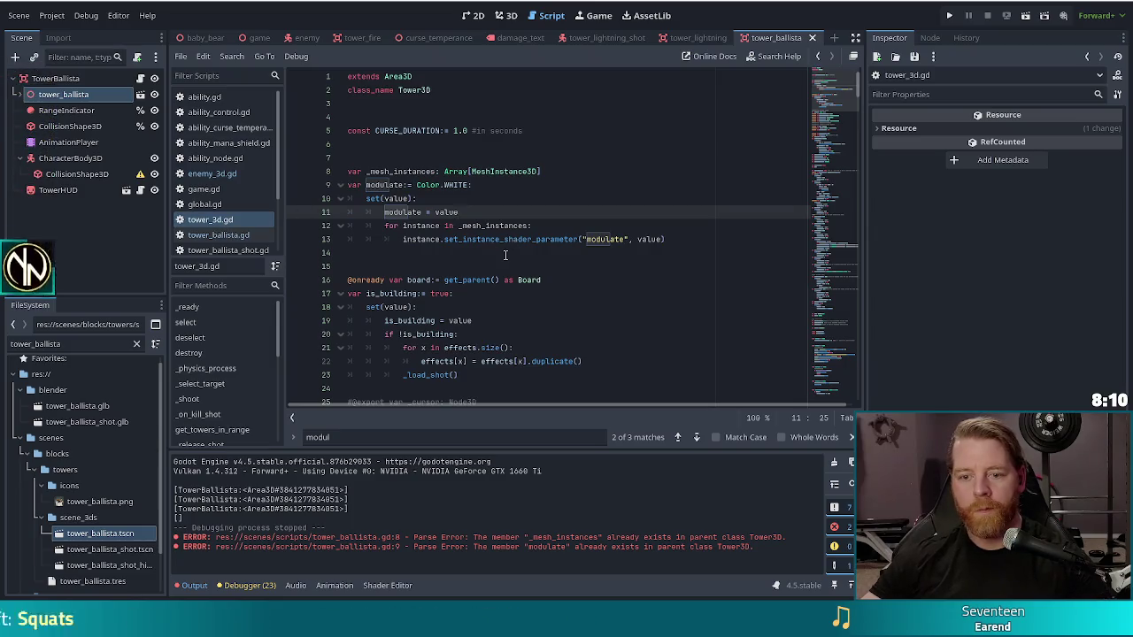
pyautogui.scroll(-8, 505, 255)
pyautogui.click(229, 304)
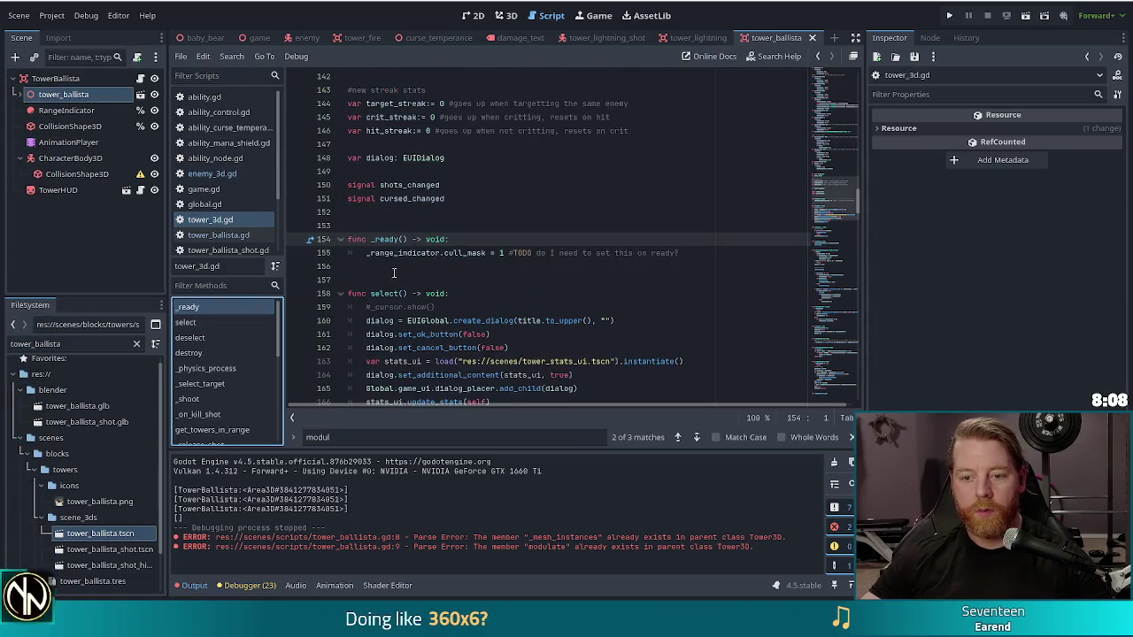
pyautogui.click(708, 253)
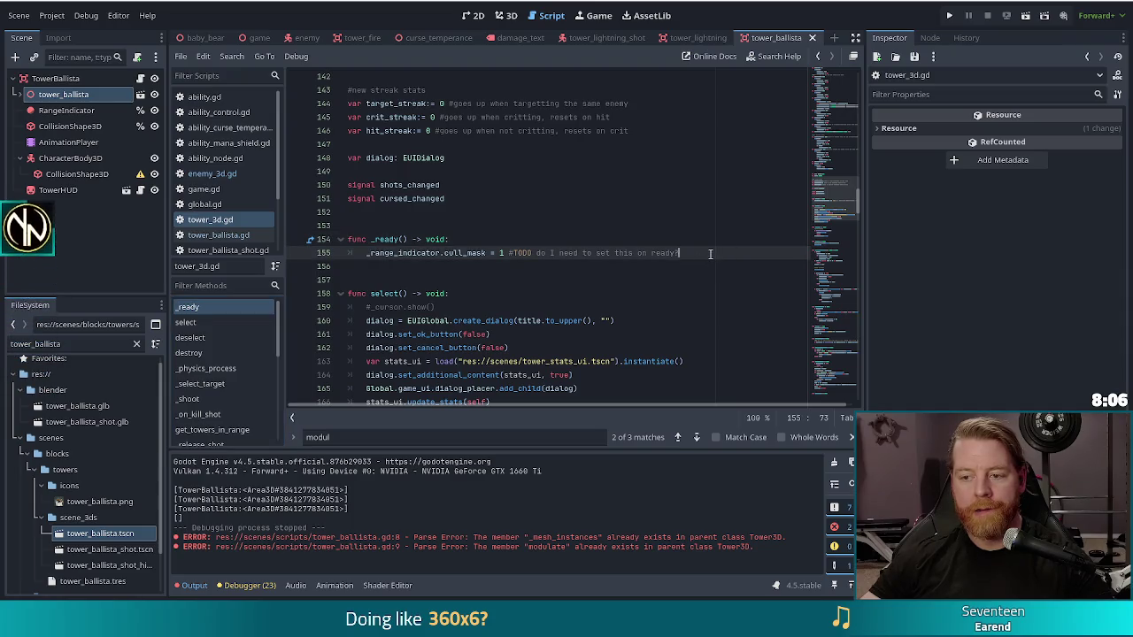
pyautogui.hotkey('ctrl', 'v')
pyautogui.click(708, 253)
pyautogui.press('Return')
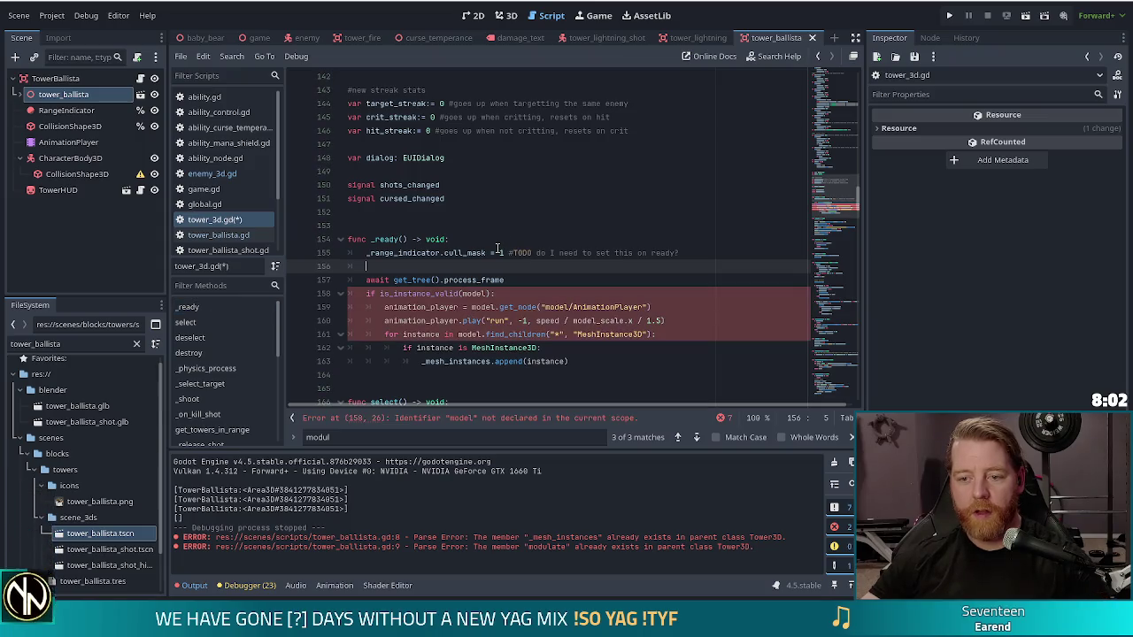
pyautogui.click(697, 253)
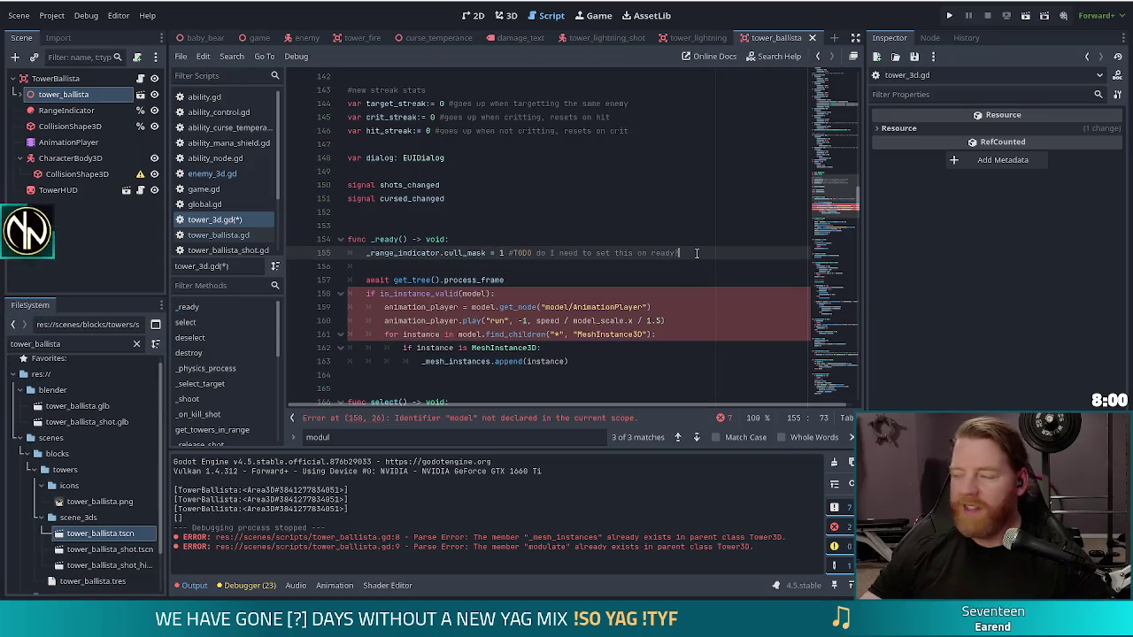
# Check the undeclared model references and select the two animation_player lines for removal
pyautogui.click(473, 306)
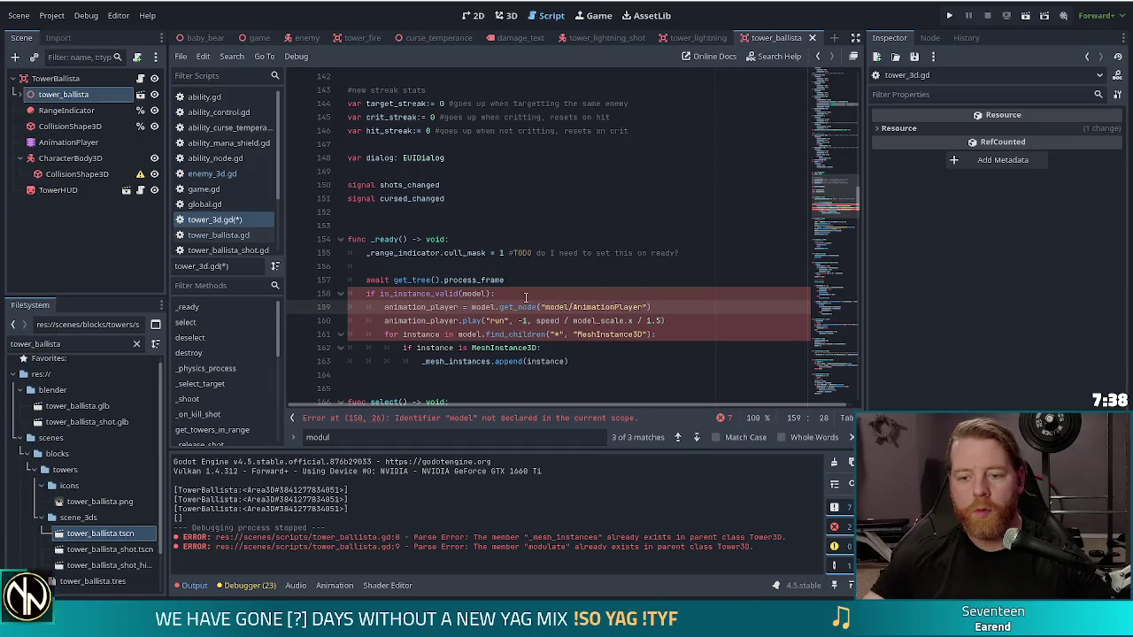
pyautogui.click(464, 334)
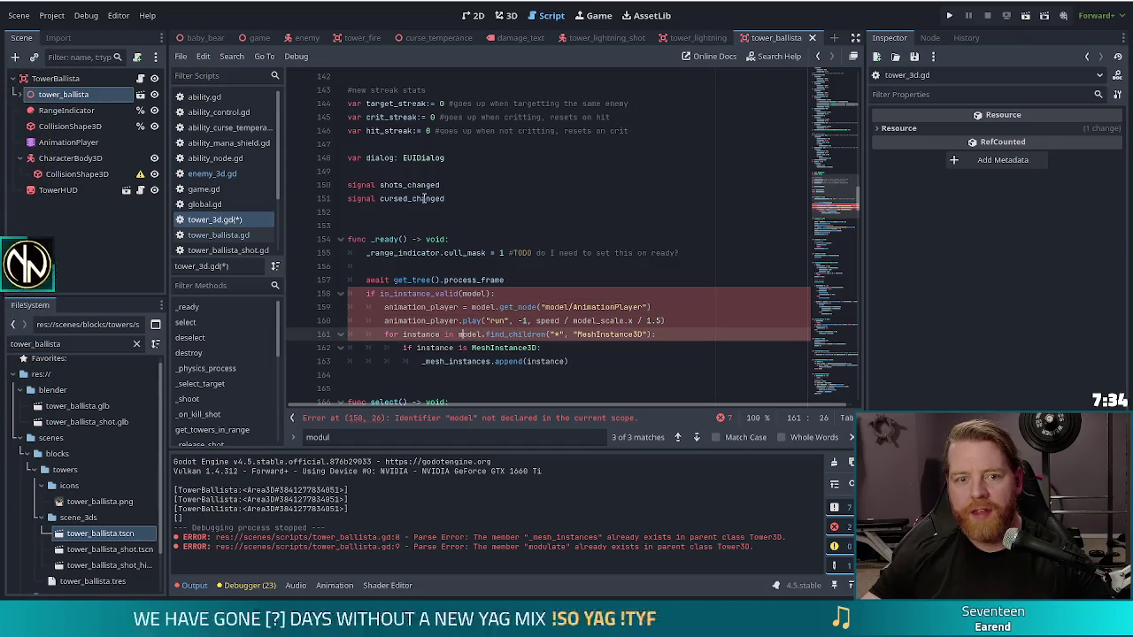
pyautogui.click(573, 320)
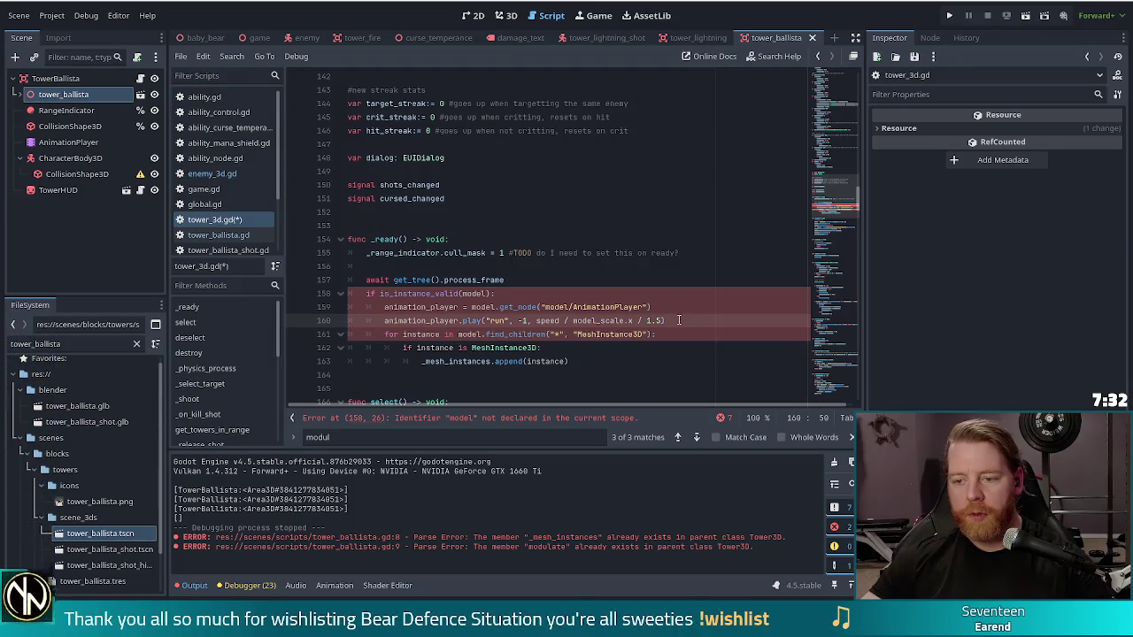
pyautogui.moveTo(678, 321); pyautogui.dragTo(684, 301)
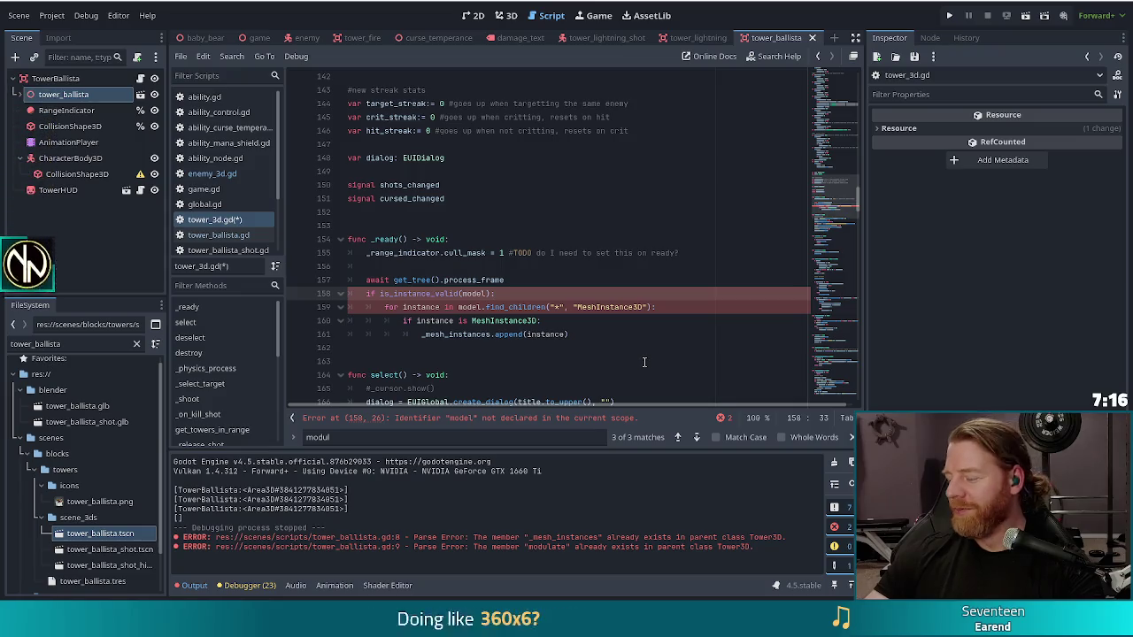
pyautogui.click(518, 308)
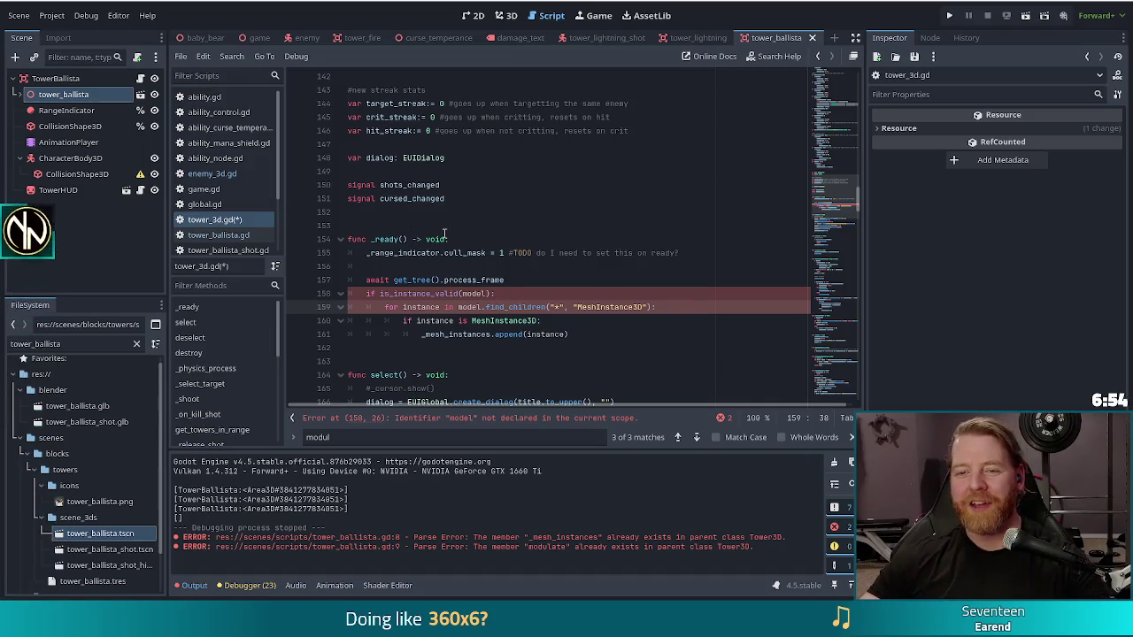
pyautogui.scroll(3, 478, 248)
pyautogui.click(504, 254)
pyautogui.scroll(6, 508, 256)
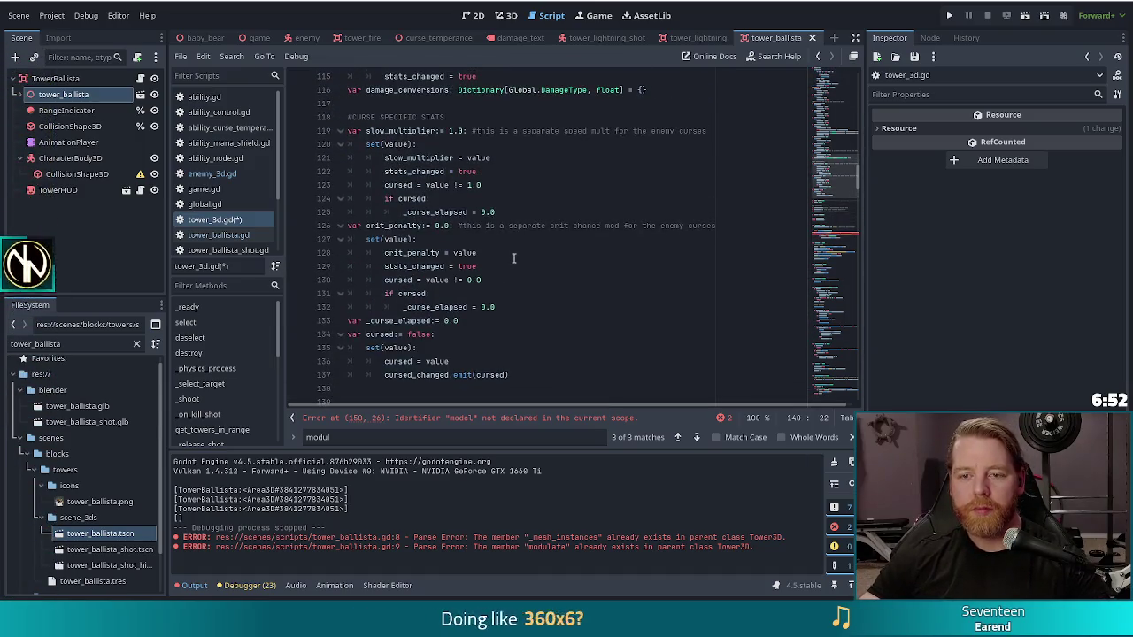
pyautogui.scroll(-3, 512, 259)
pyautogui.scroll(15, 511, 258)
pyautogui.scroll(13, 511, 257)
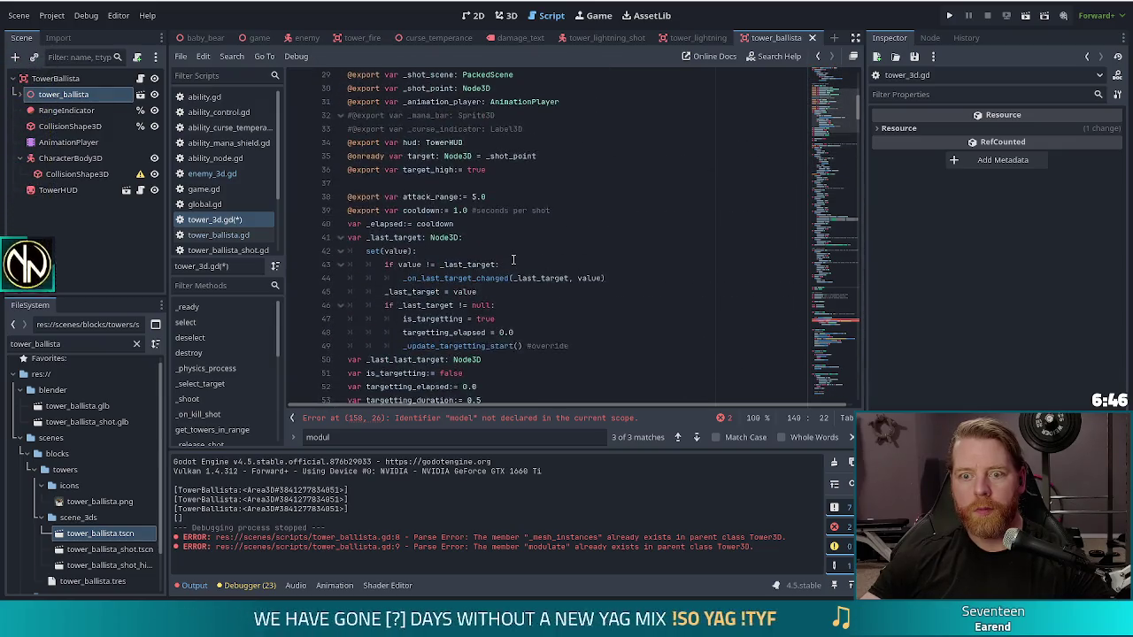
pyautogui.scroll(2, 513, 258)
pyautogui.click(517, 146)
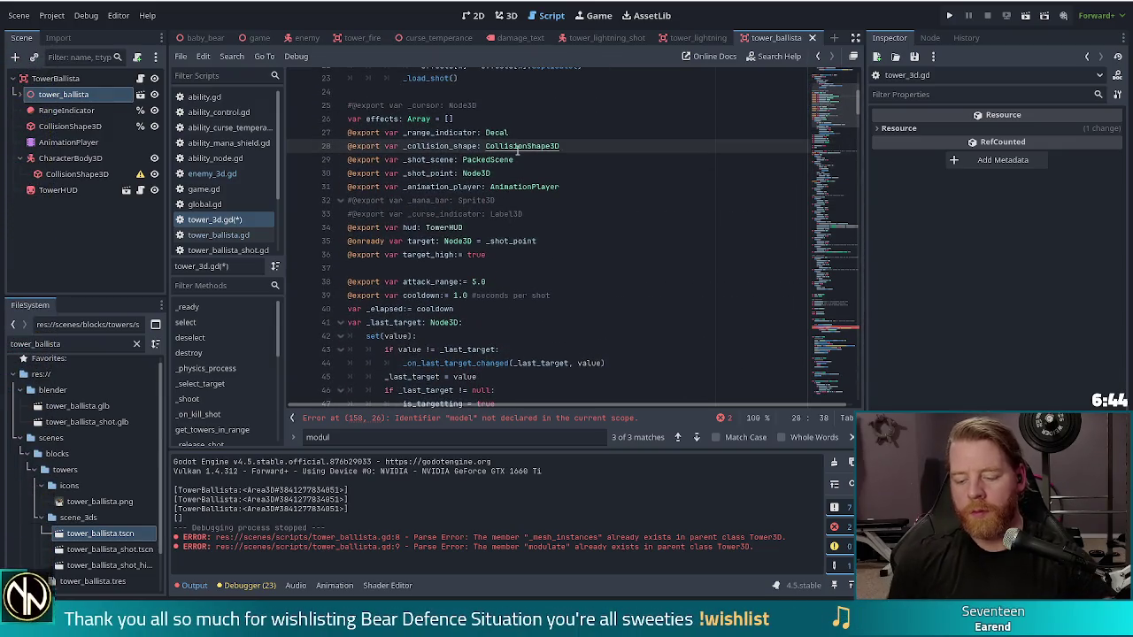
pyautogui.hotkey('ctrl', 'f')
pyautogui.write('_mesh')
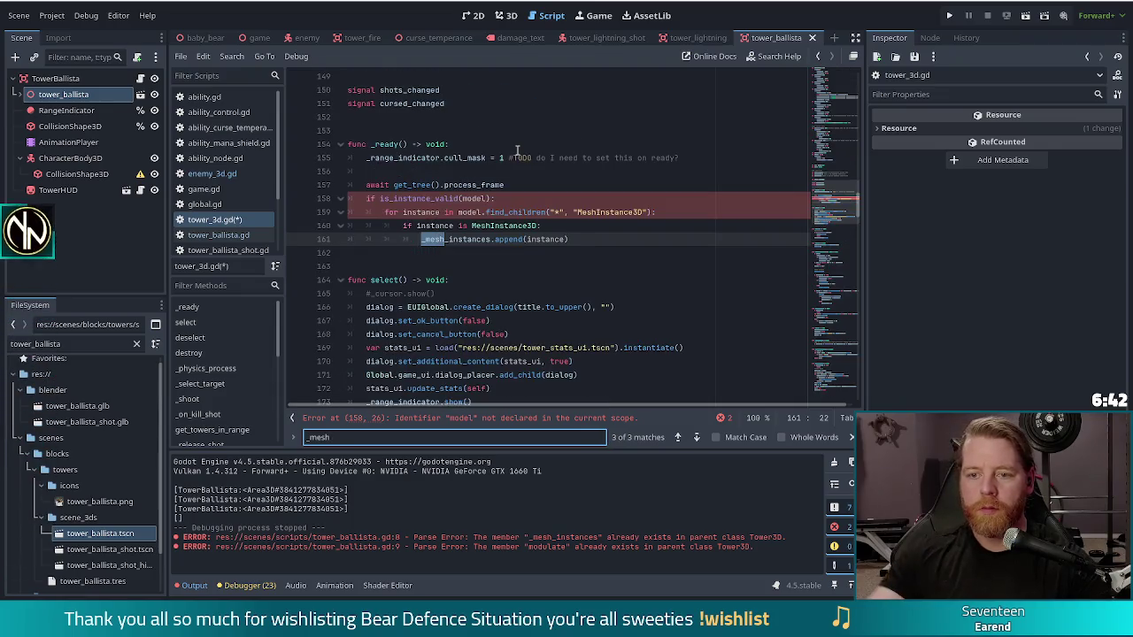
pyautogui.click(678, 436)
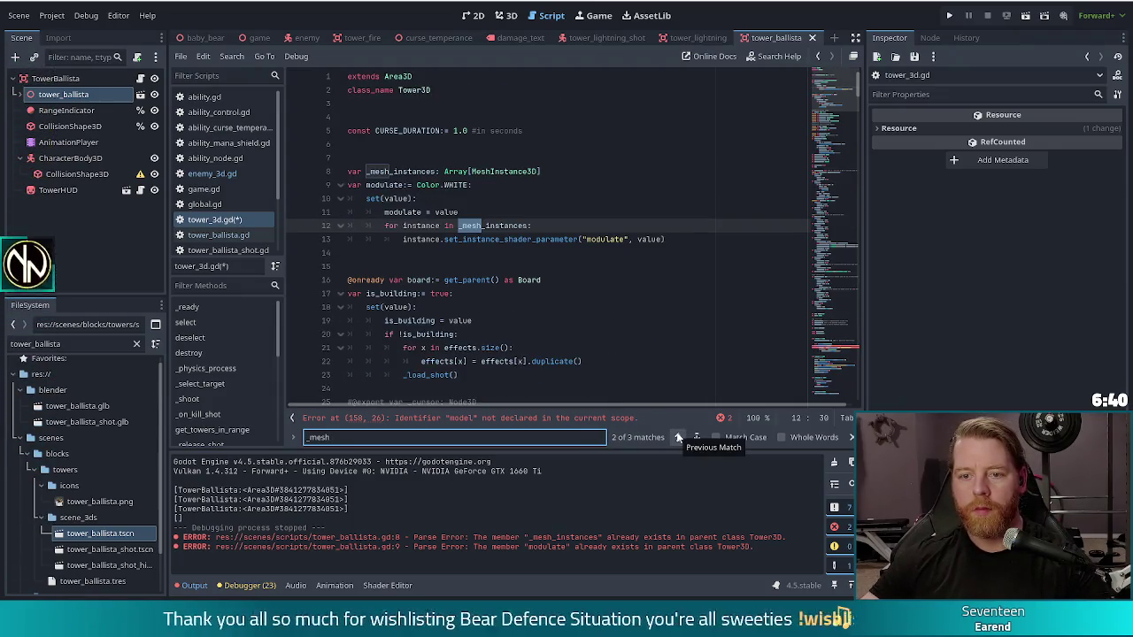
pyautogui.click(488, 172)
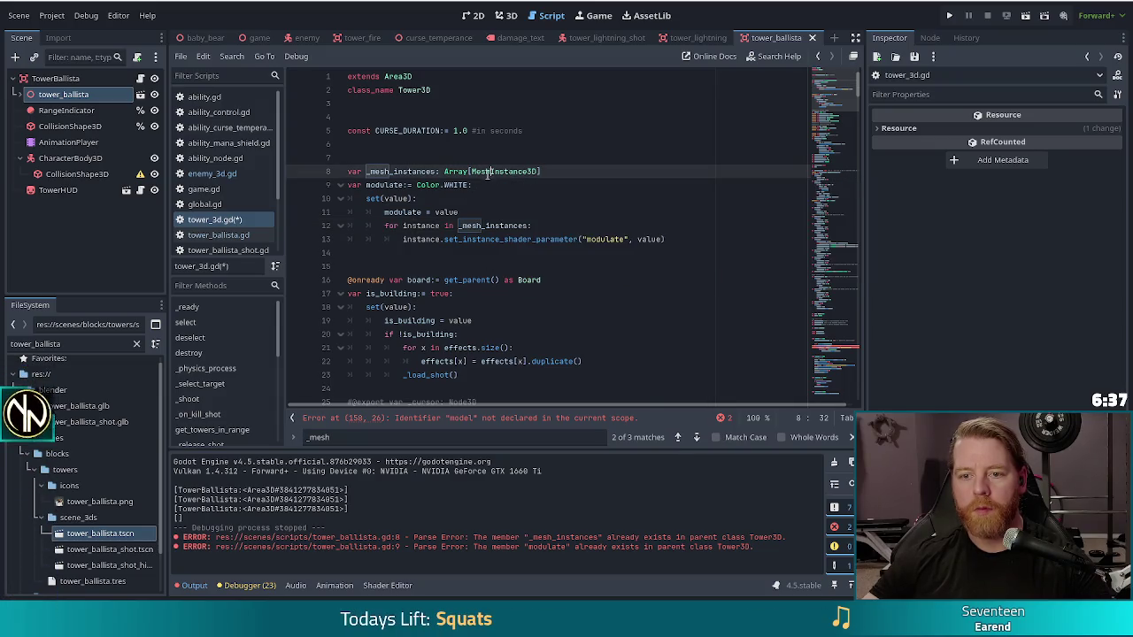
pyautogui.click(362, 158)
pyautogui.click(212, 174)
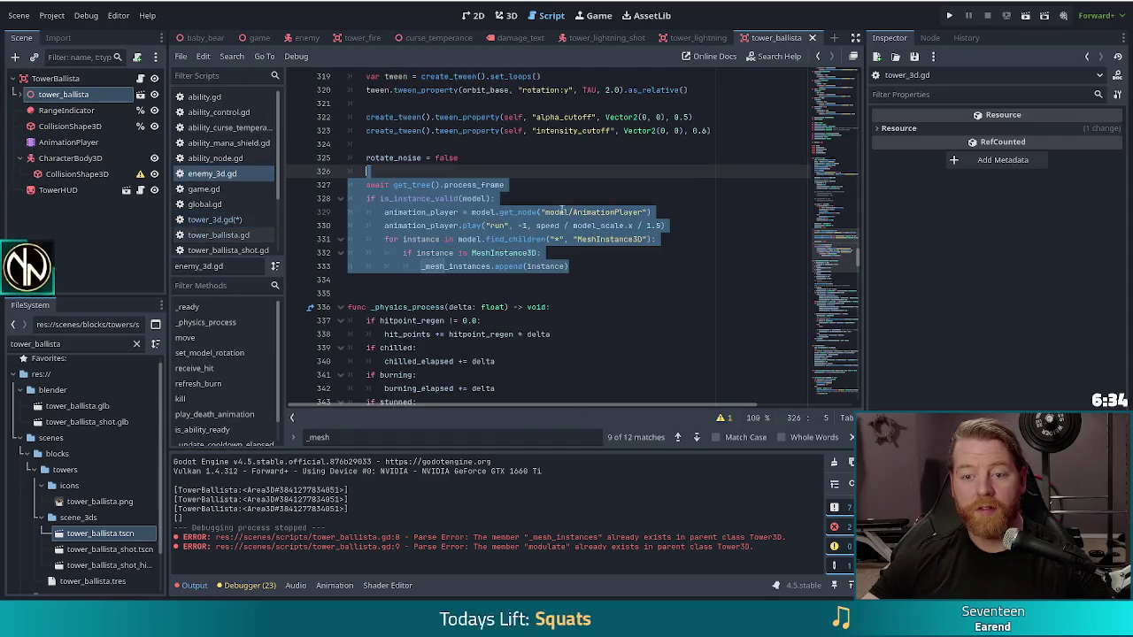
pyautogui.scroll(4, 572, 233)
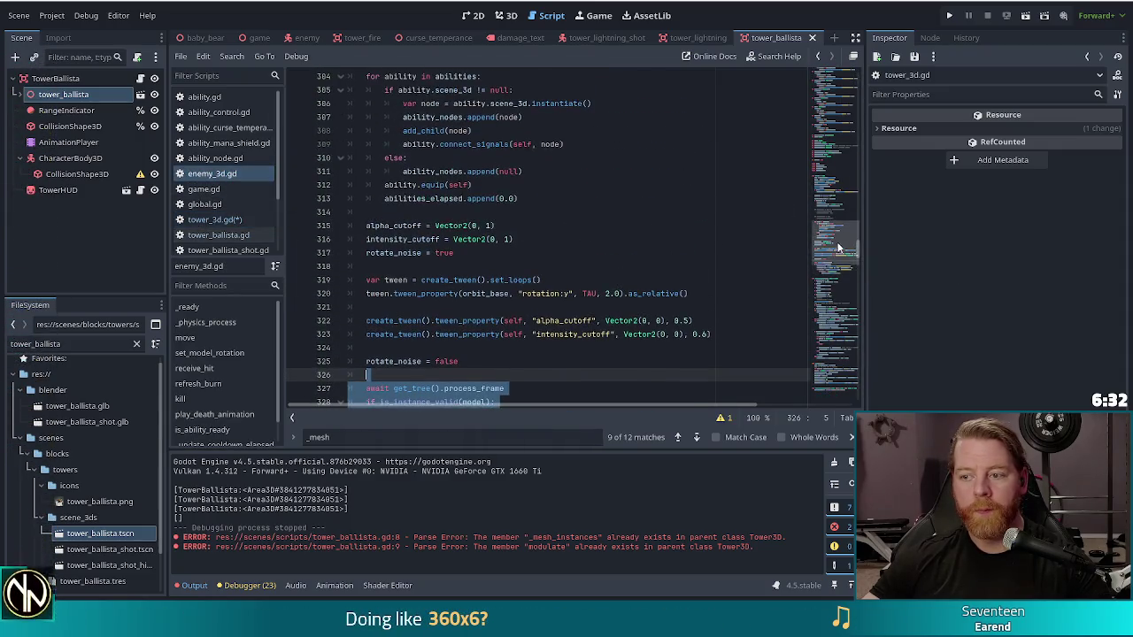
pyautogui.moveTo(834, 244); pyautogui.dragTo(829, 140)
pyautogui.hotkey('ctrl', 'f')
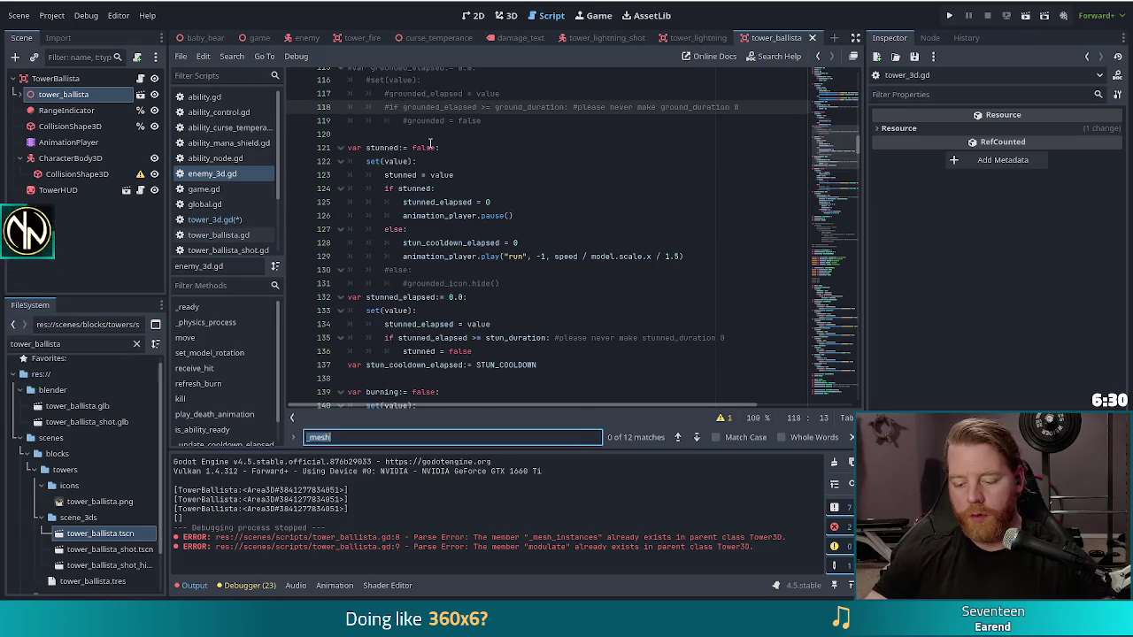
pyautogui.write('model')
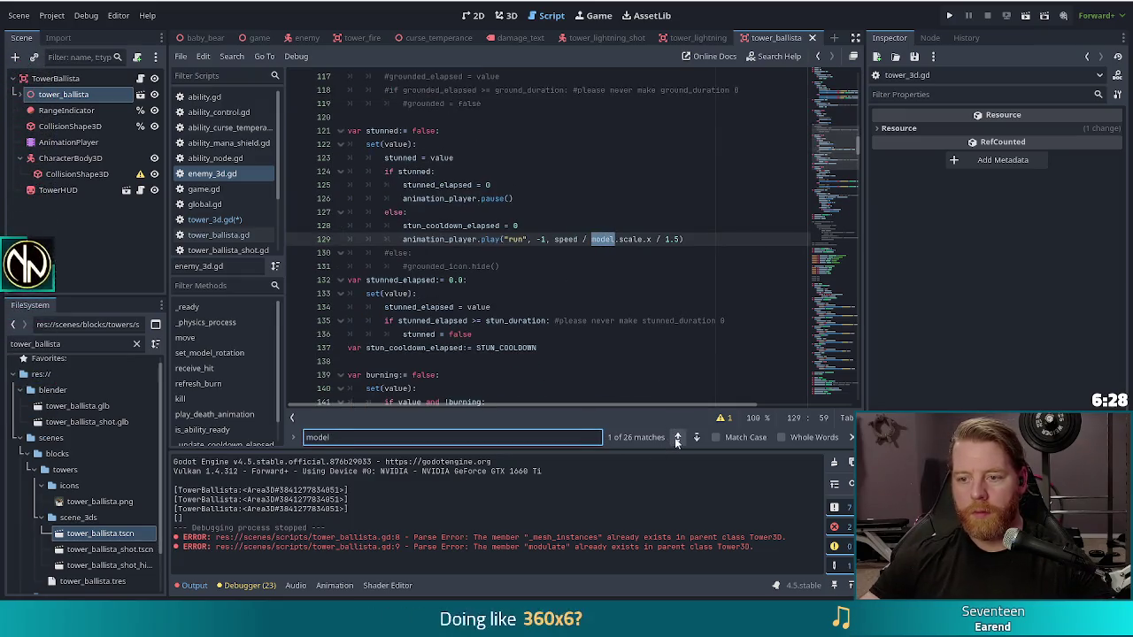
pyautogui.click(697, 437)
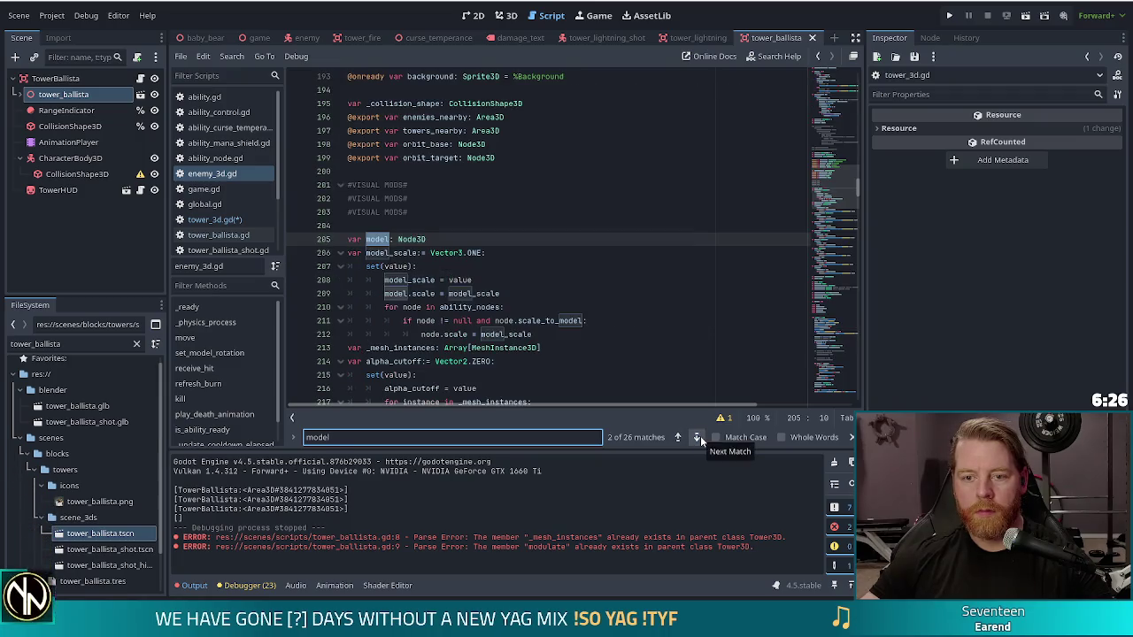
pyautogui.click(451, 239)
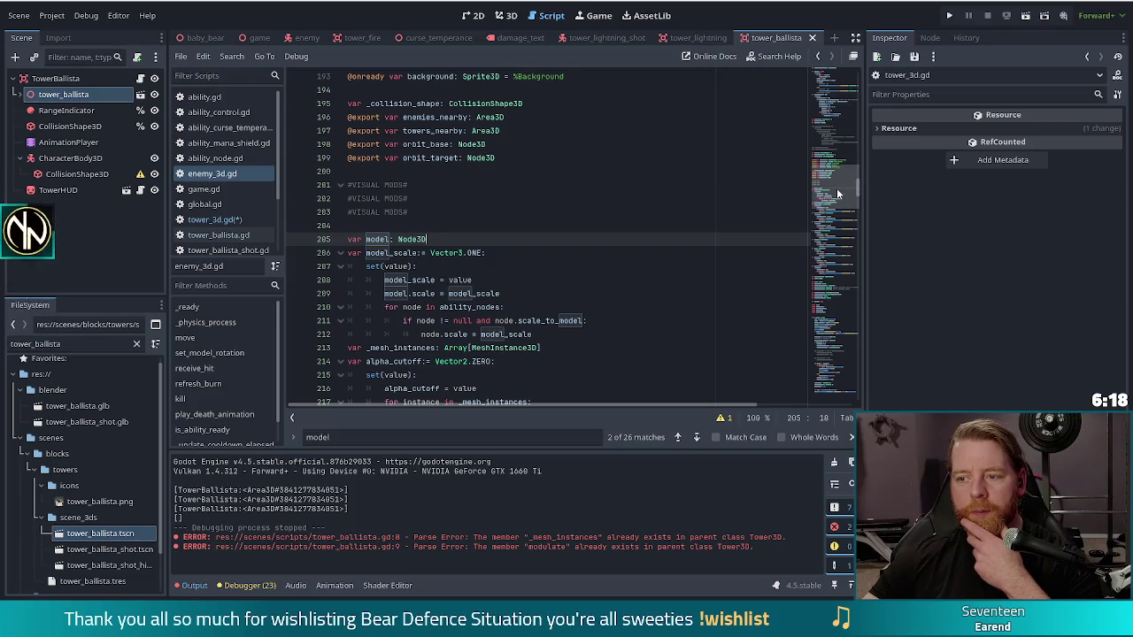
pyautogui.click(198, 309)
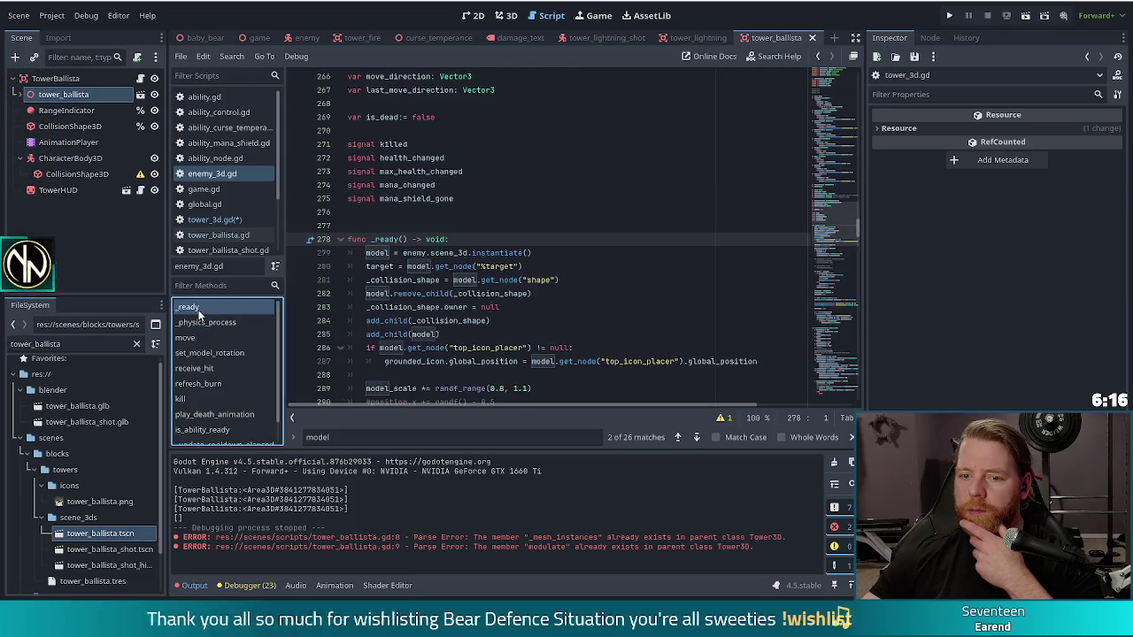
pyautogui.click(459, 254)
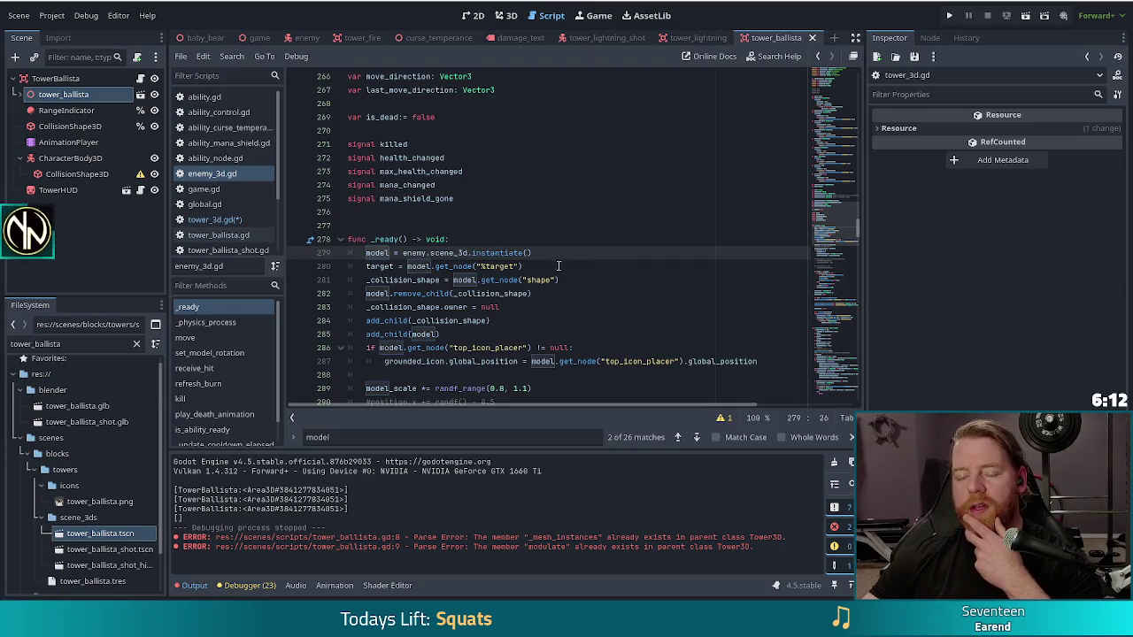
pyautogui.click(566, 254)
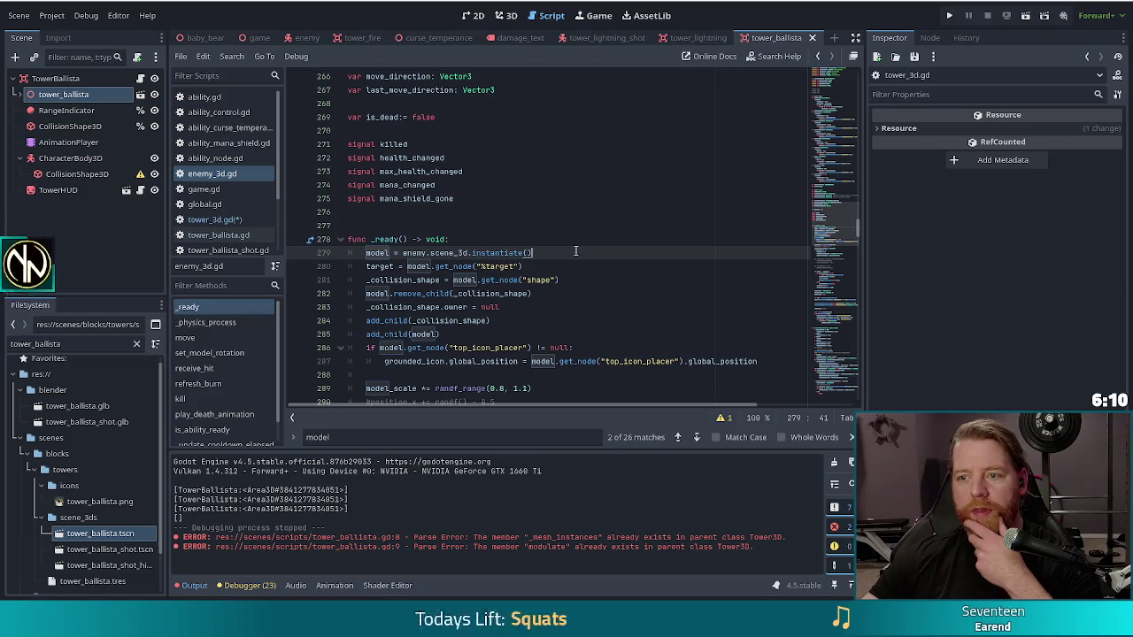
pyautogui.hotkey('alt', 'Left')
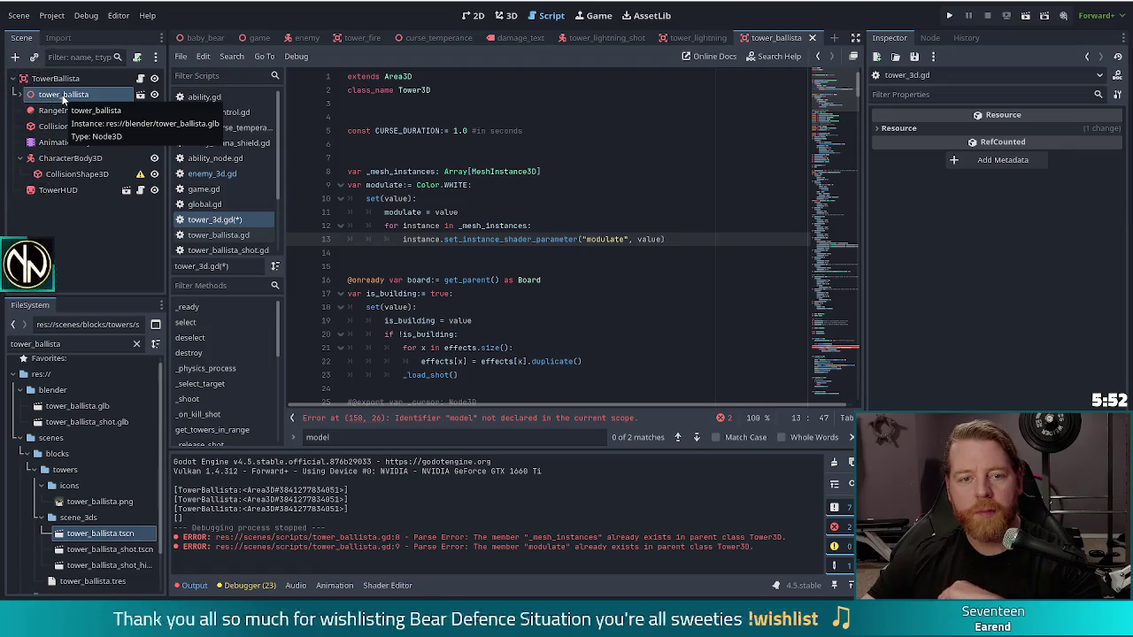
# Show the tower_ballista node's Node3D properties in the Inspector, then return to line 12
pyautogui.click(86, 99)
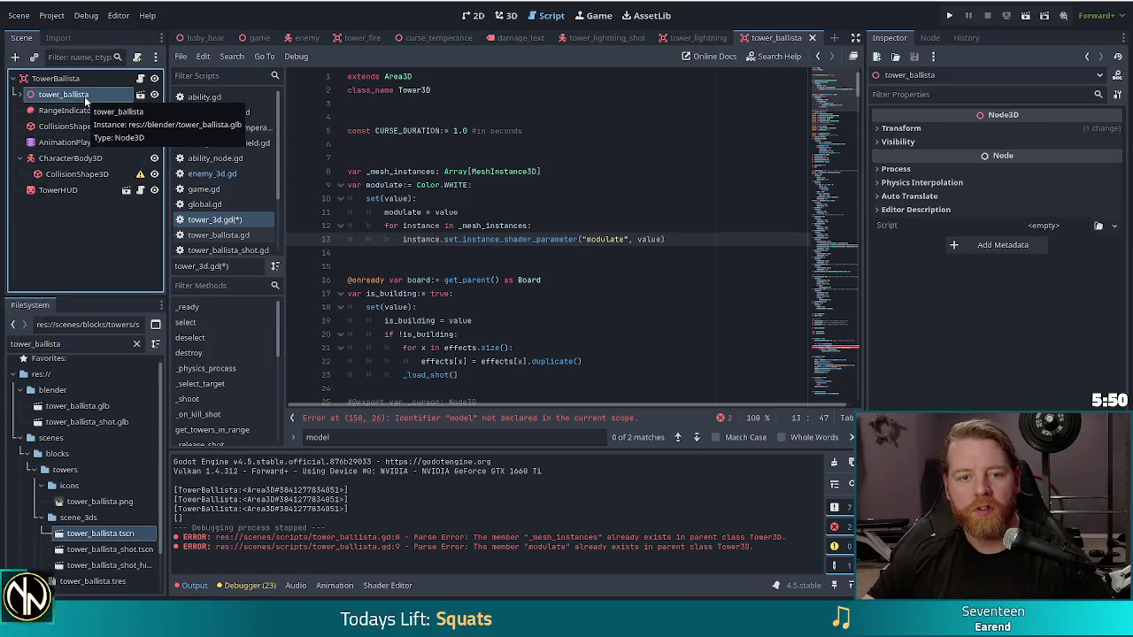
pyautogui.click(518, 226)
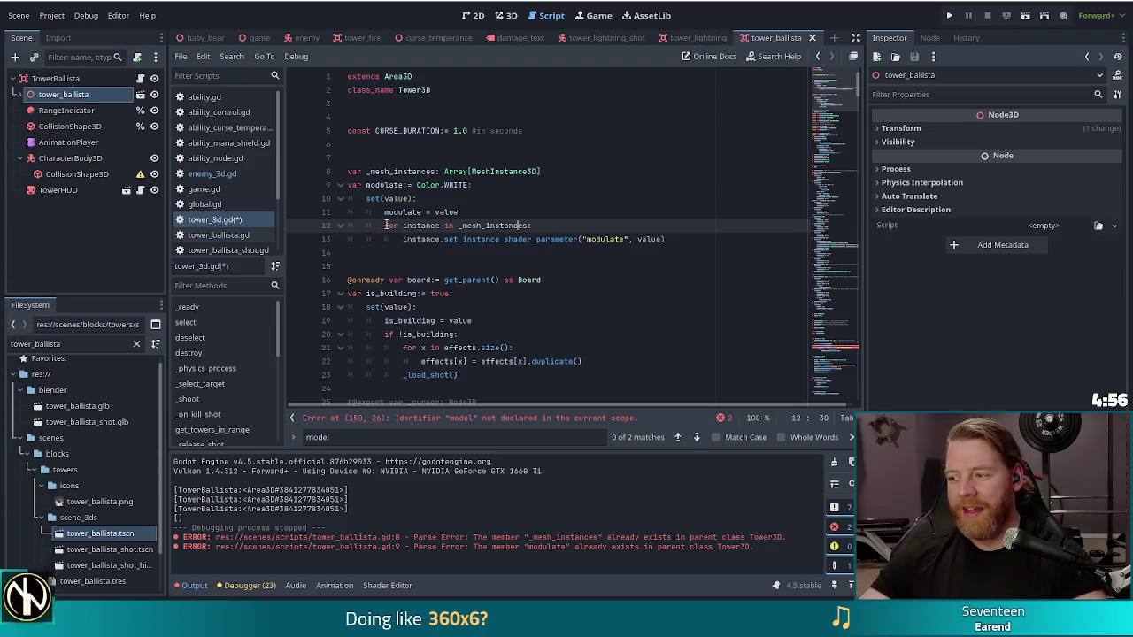
pyautogui.moveTo(475, 248)
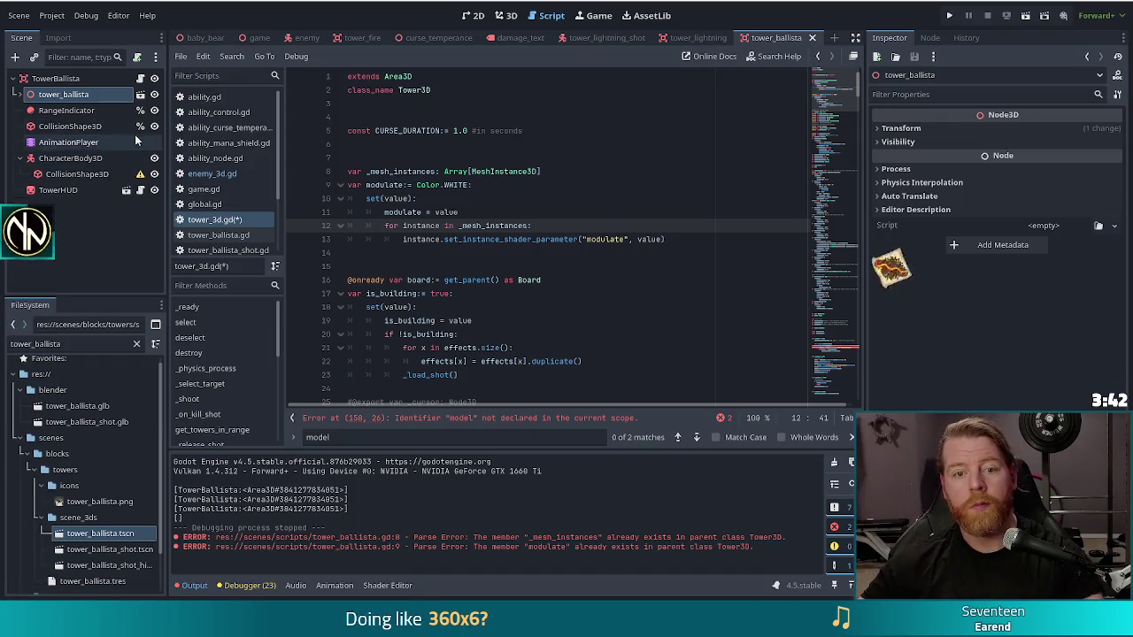
pyautogui.click(62, 95)
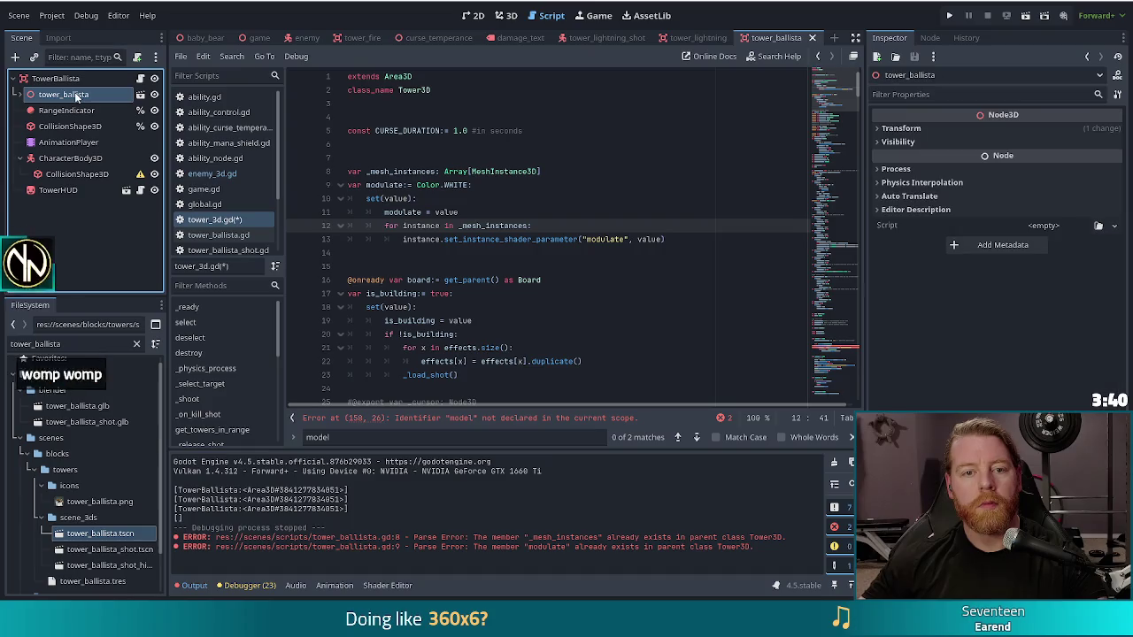
# Rename tower_ballista to model and drop its reference into line 7 of tower_3d.gd
pyautogui.click(64, 96)
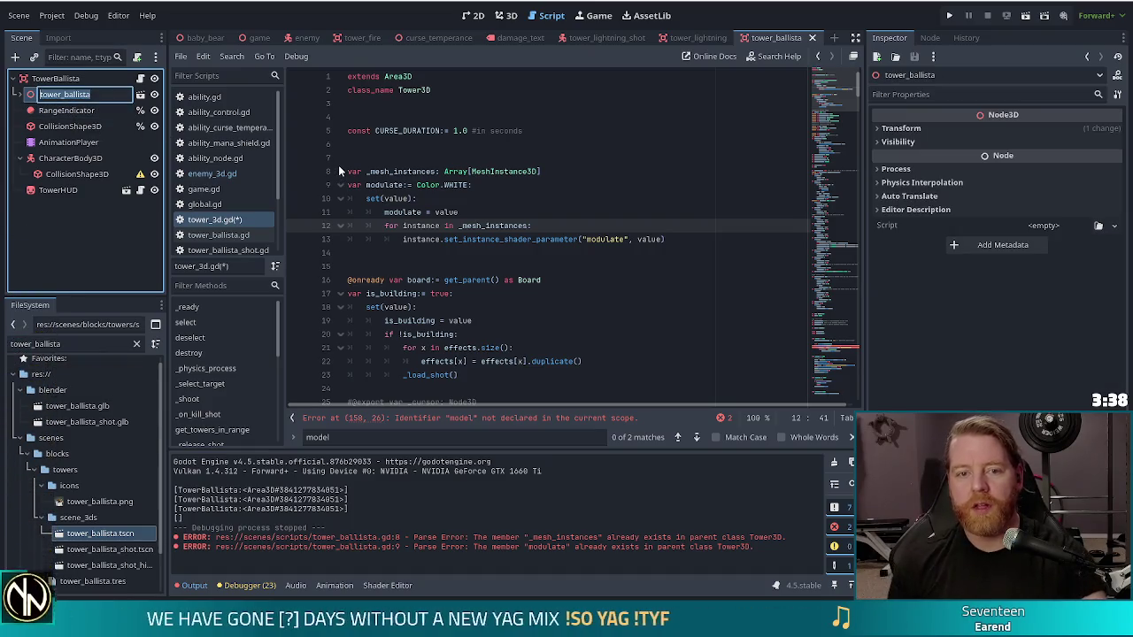
pyautogui.write('model')
pyautogui.press('Return')
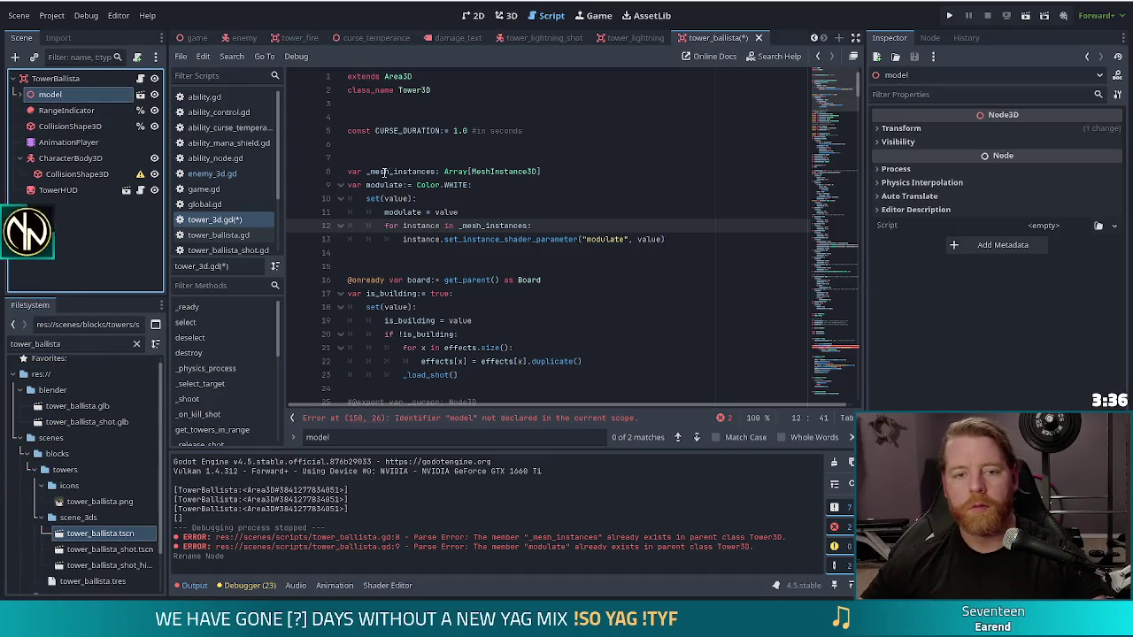
pyautogui.moveTo(49, 94); pyautogui.dragTo(389, 159)
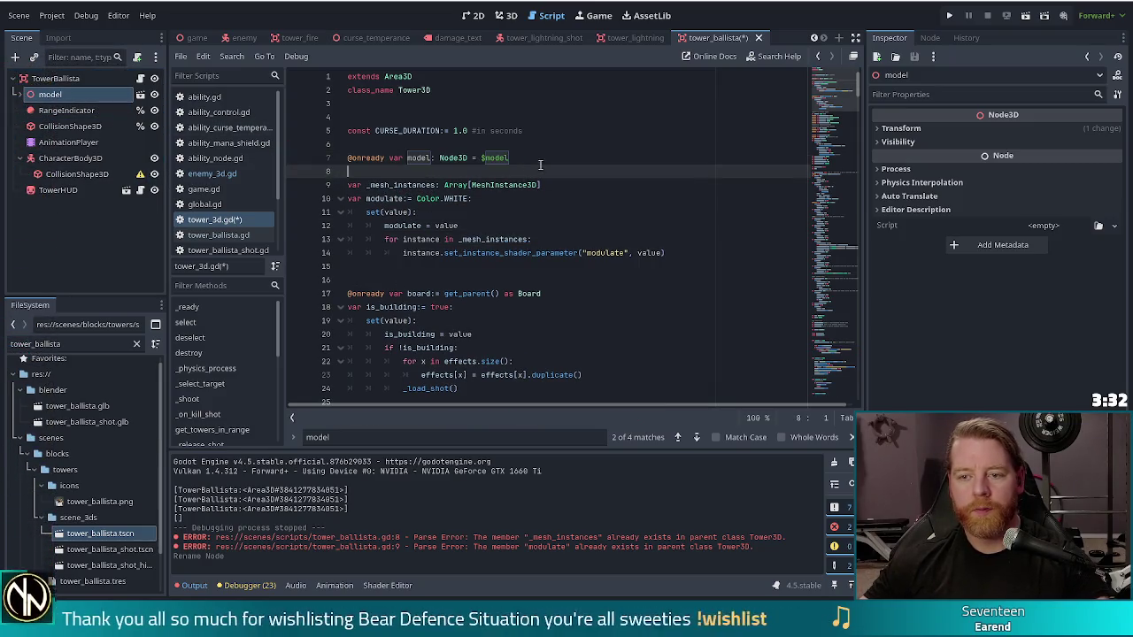
pyautogui.press('Delete')
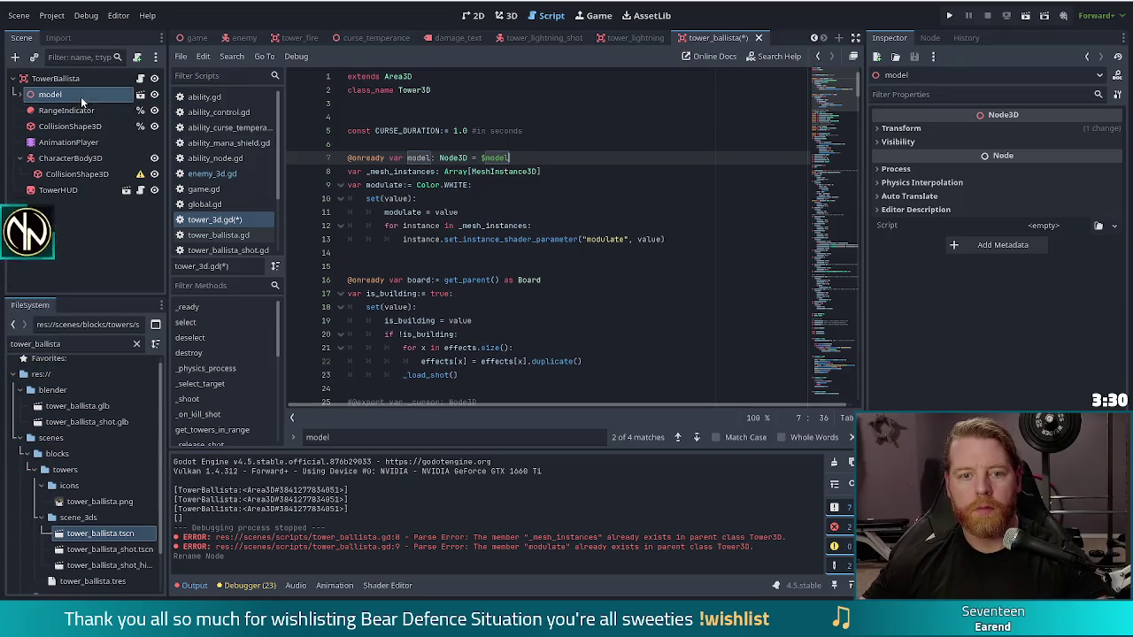
# Make model a scene-unique name, bind the variable to %model, and save
pyautogui.rightClick(80, 98)
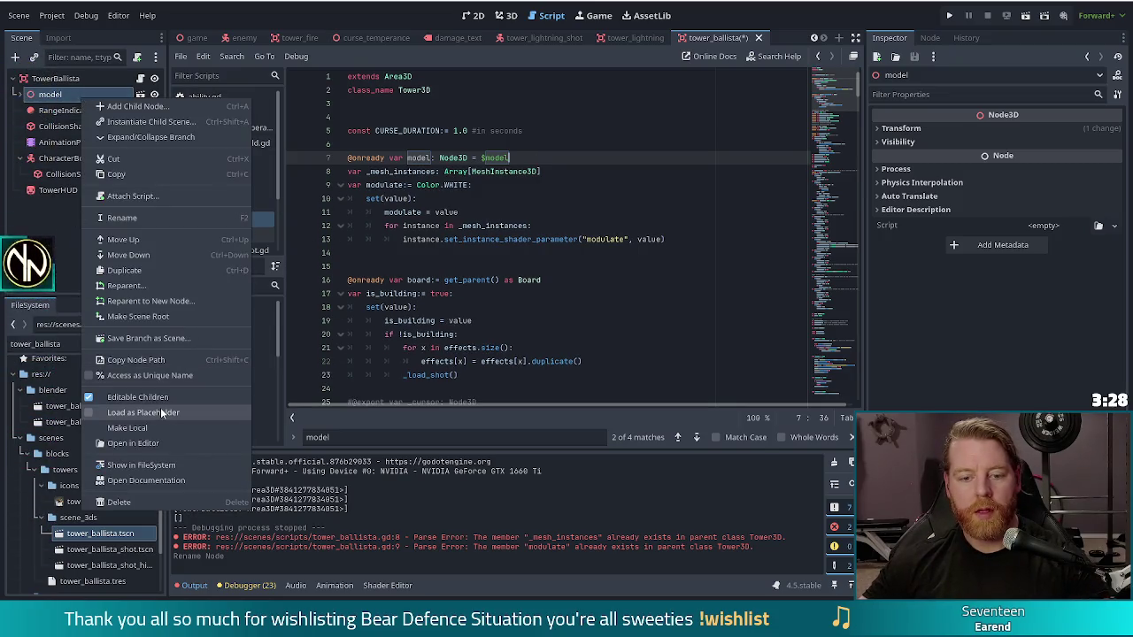
pyautogui.click(162, 380)
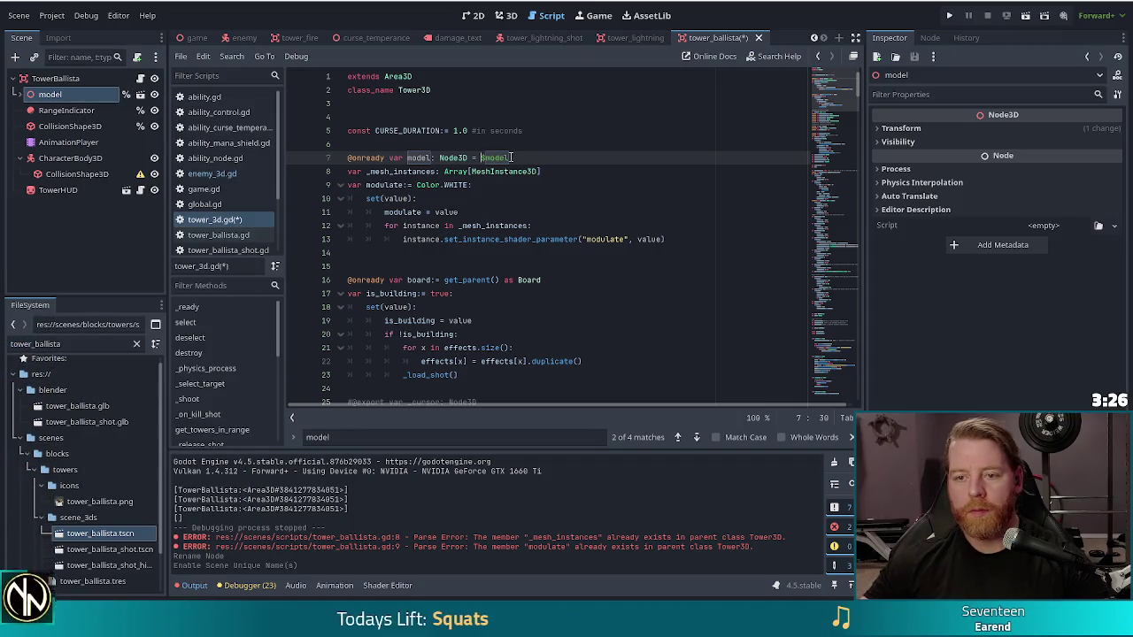
pyautogui.write('%')
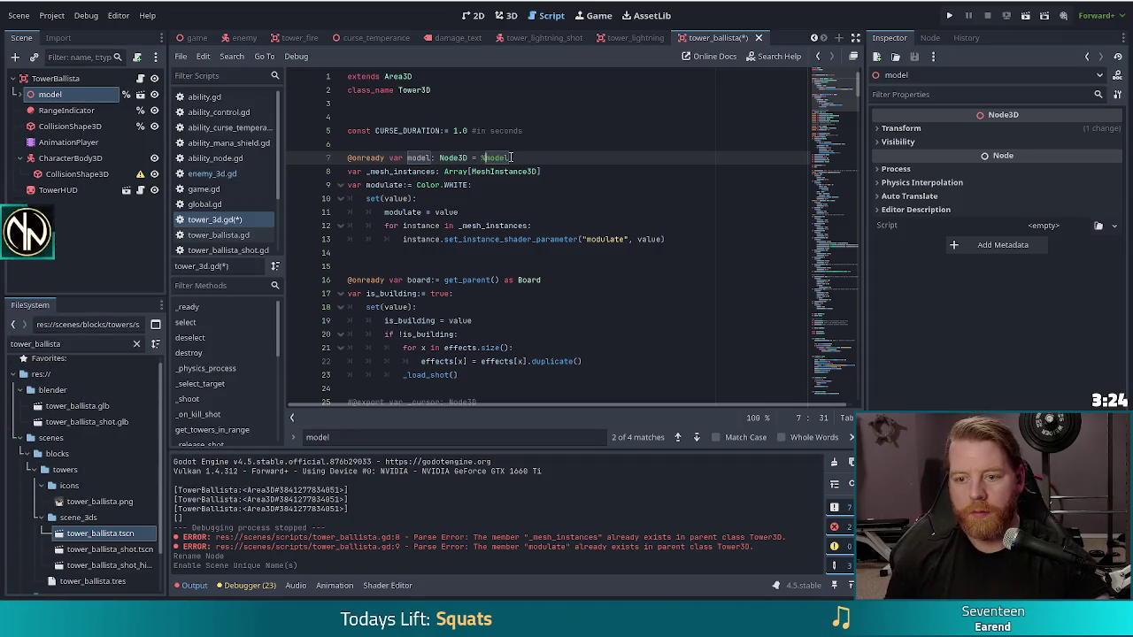
pyautogui.hotkey('ctrl', 's')
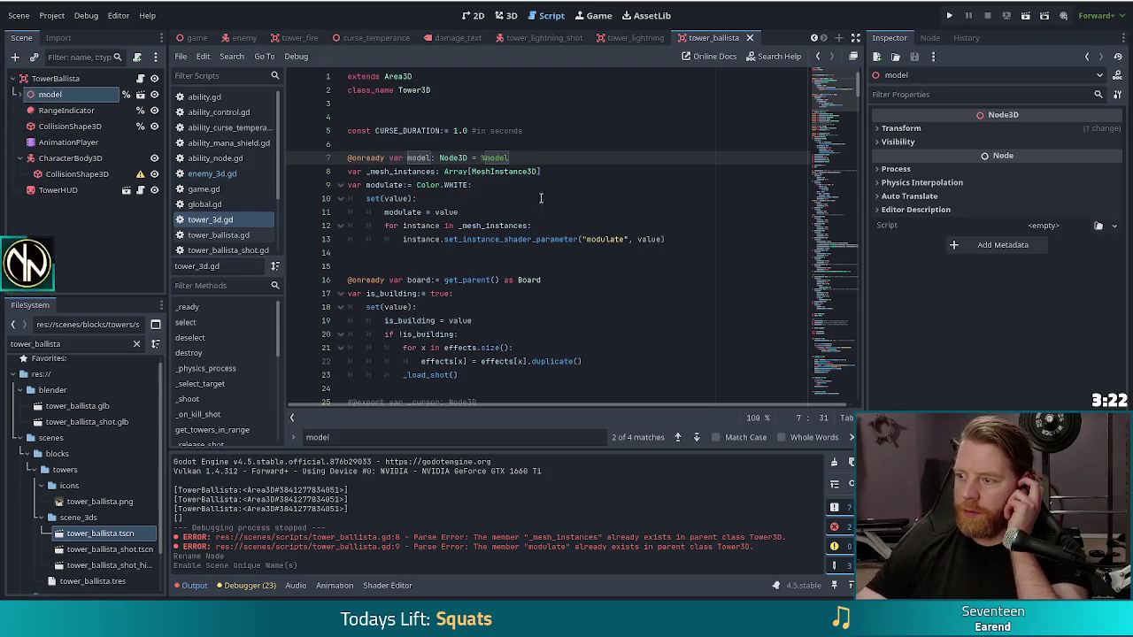
pyautogui.click(528, 185)
# Close the tower_lightning_shot, damage_text and enemy scene tabs, leaving the Game scene active
pyautogui.moveTo(534, 165)
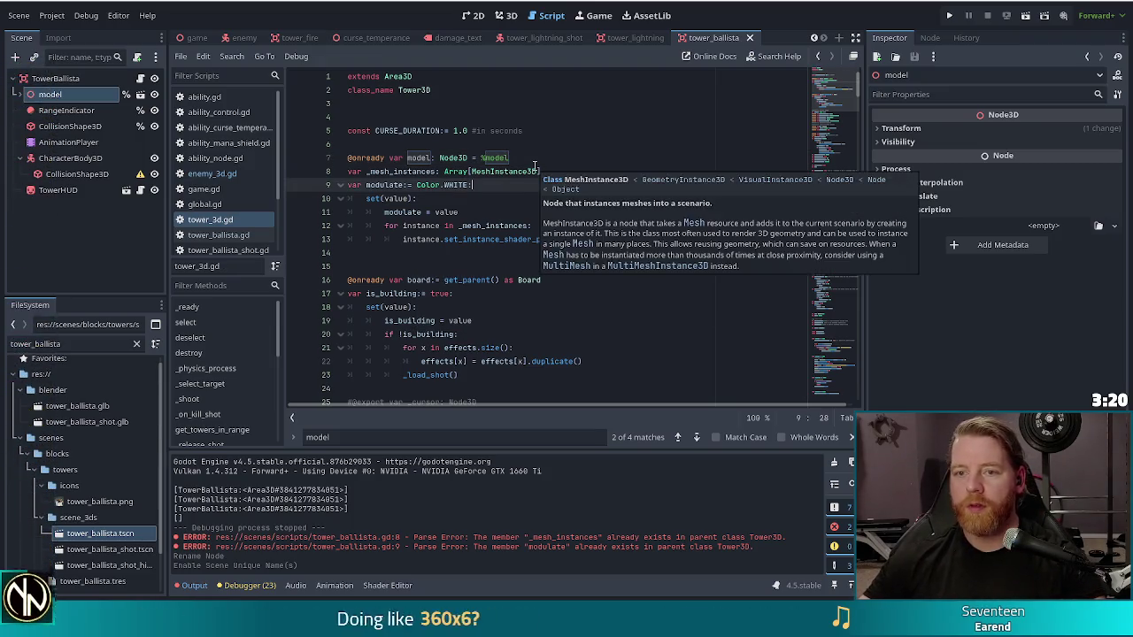
pyautogui.click(539, 37)
pyautogui.middleClick(538, 37)
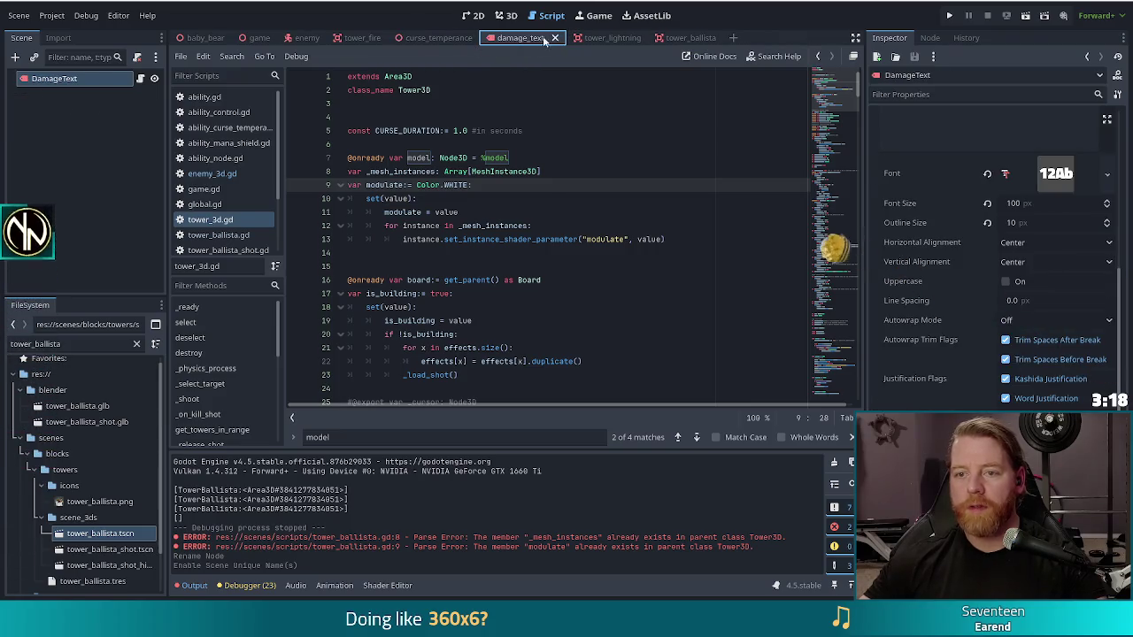
pyautogui.click(552, 37)
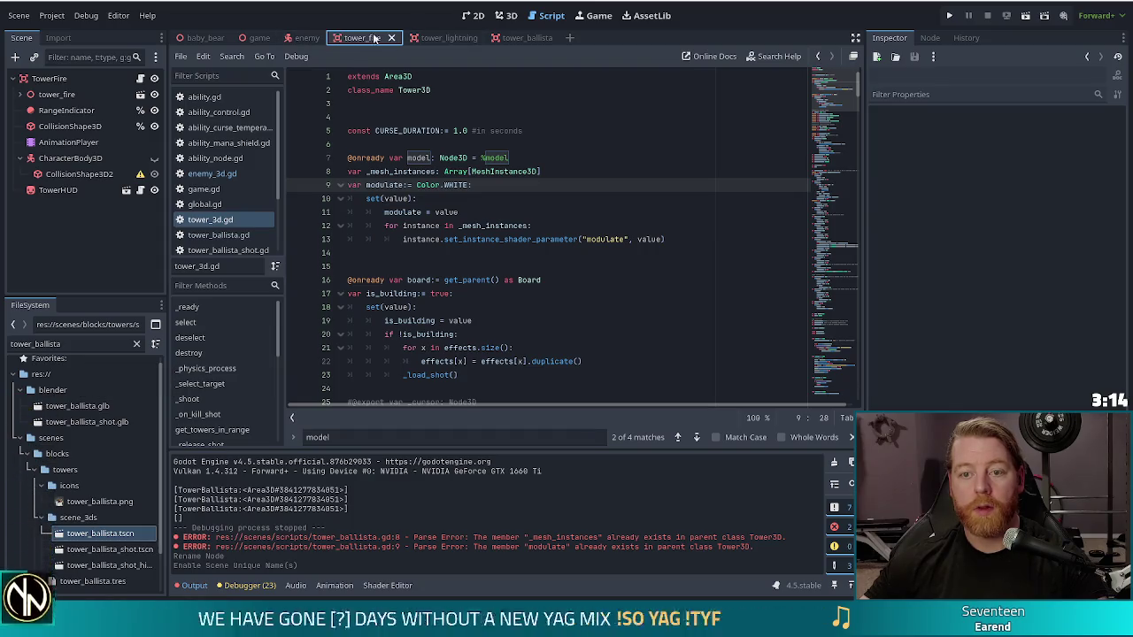
pyautogui.click(312, 39)
pyautogui.click(331, 38)
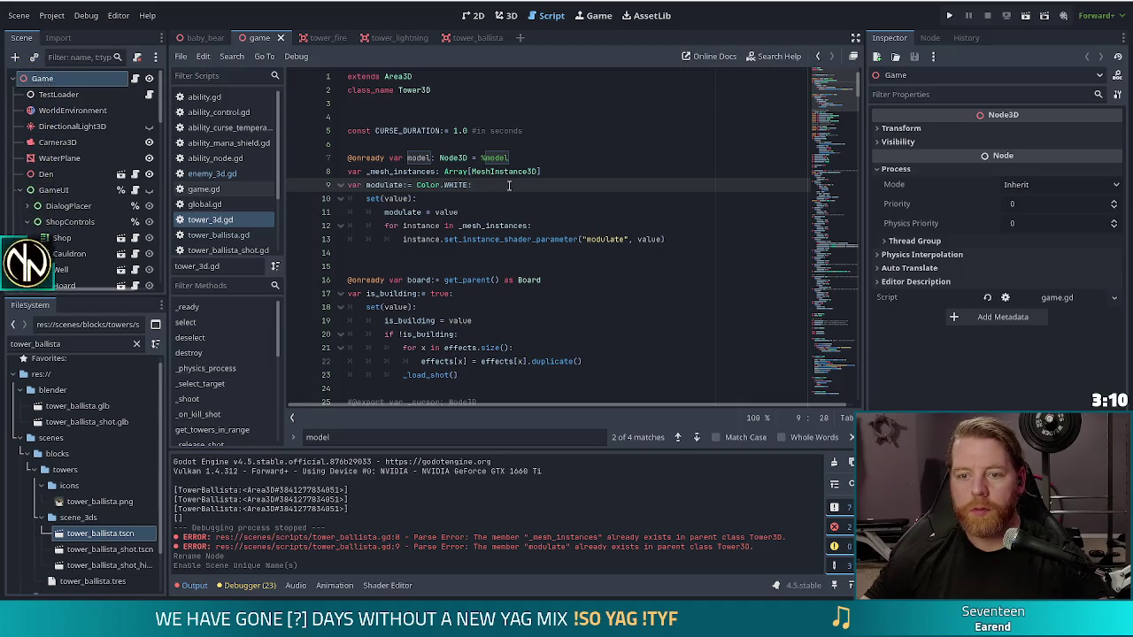
pyautogui.click(518, 158)
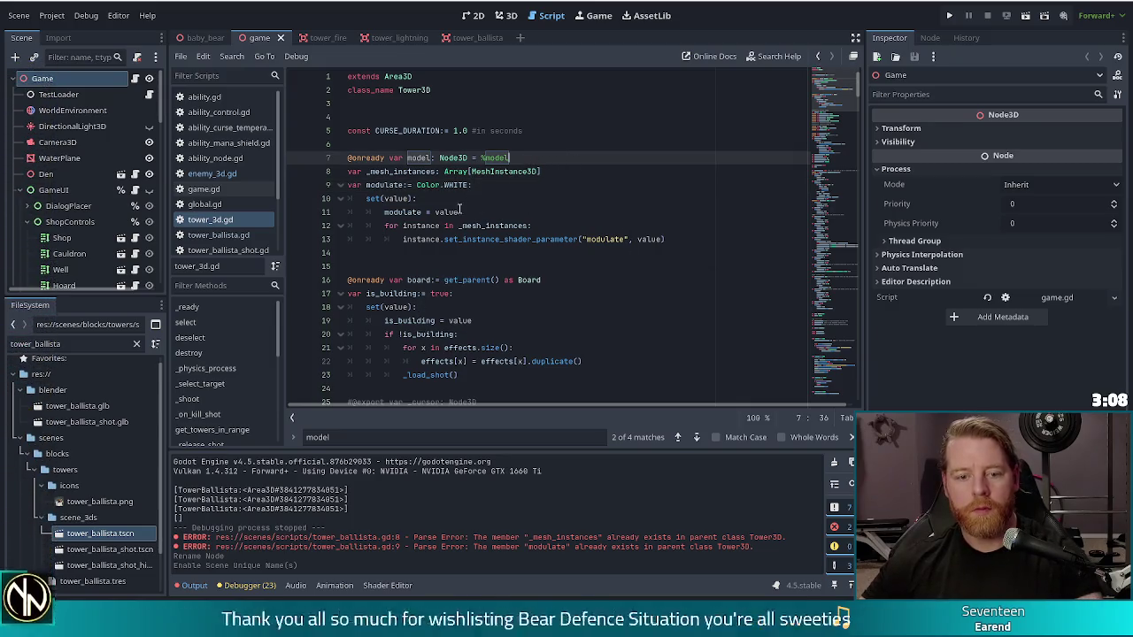
# Trim the FileSystem filter to 'tower_' so files like tower_arcane.glb and tower_earth.glb appear
pyautogui.click(89, 345)
pyautogui.press('BackSpace')
pyautogui.press('BackSpace')
pyautogui.press('BackSpace')
pyautogui.press('BackSpace')
pyautogui.press('BackSpace')
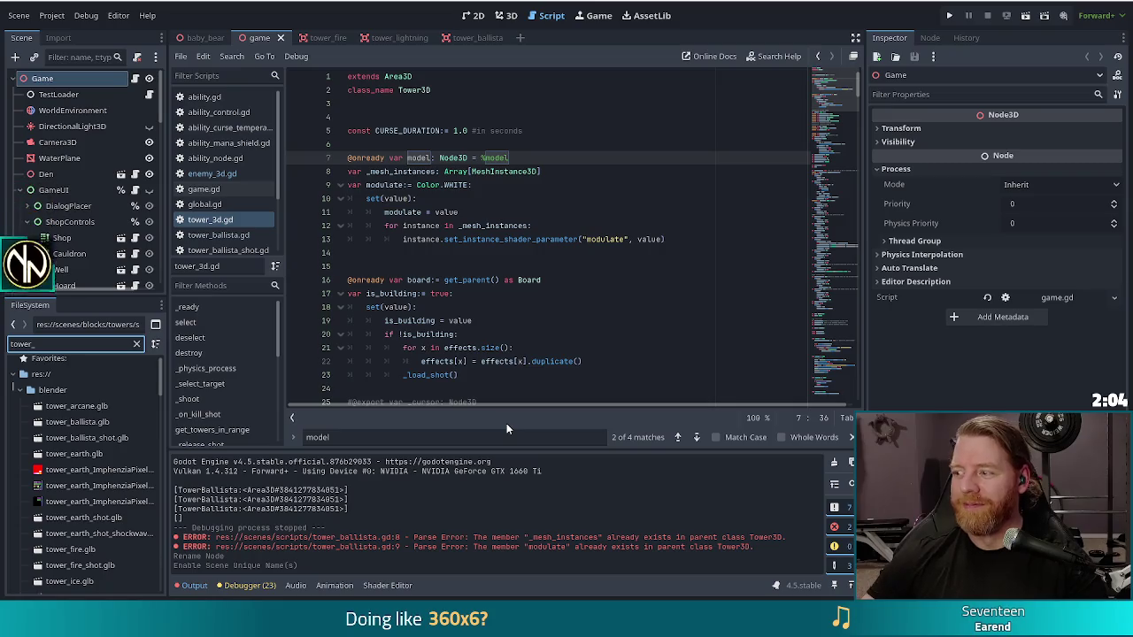
pyautogui.click(637, 226)
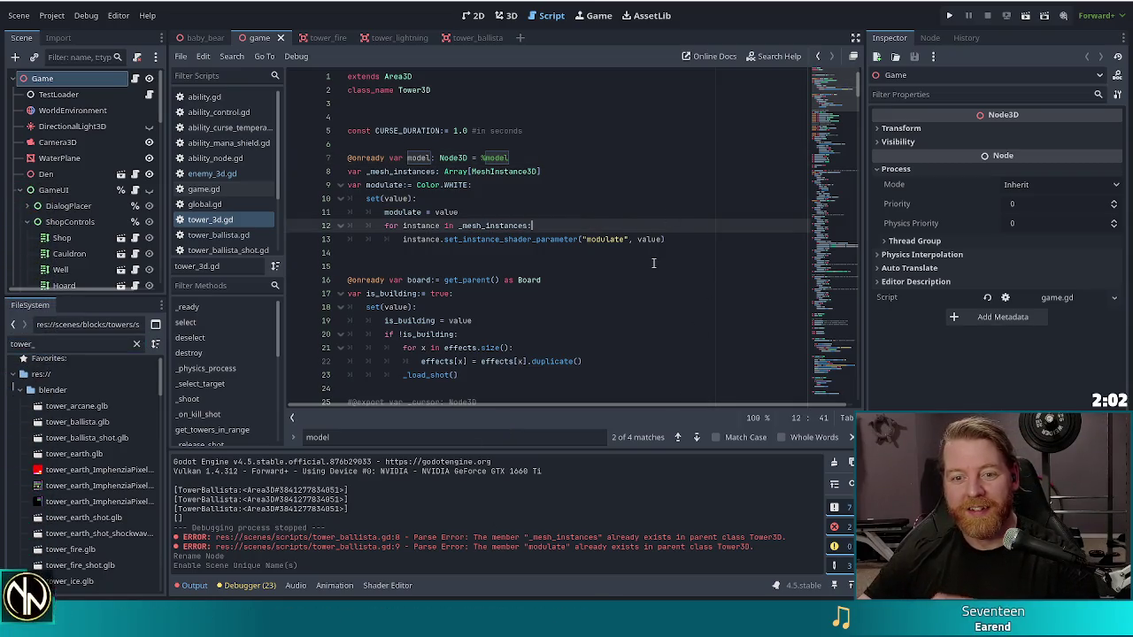
pyautogui.click(680, 240)
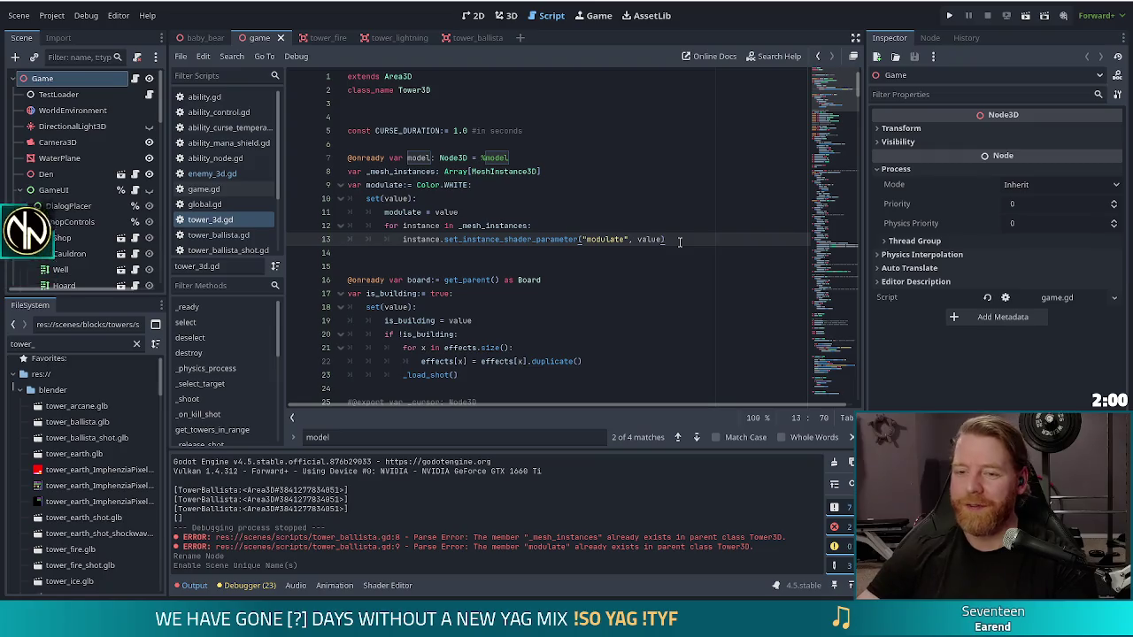
pyautogui.click(465, 212)
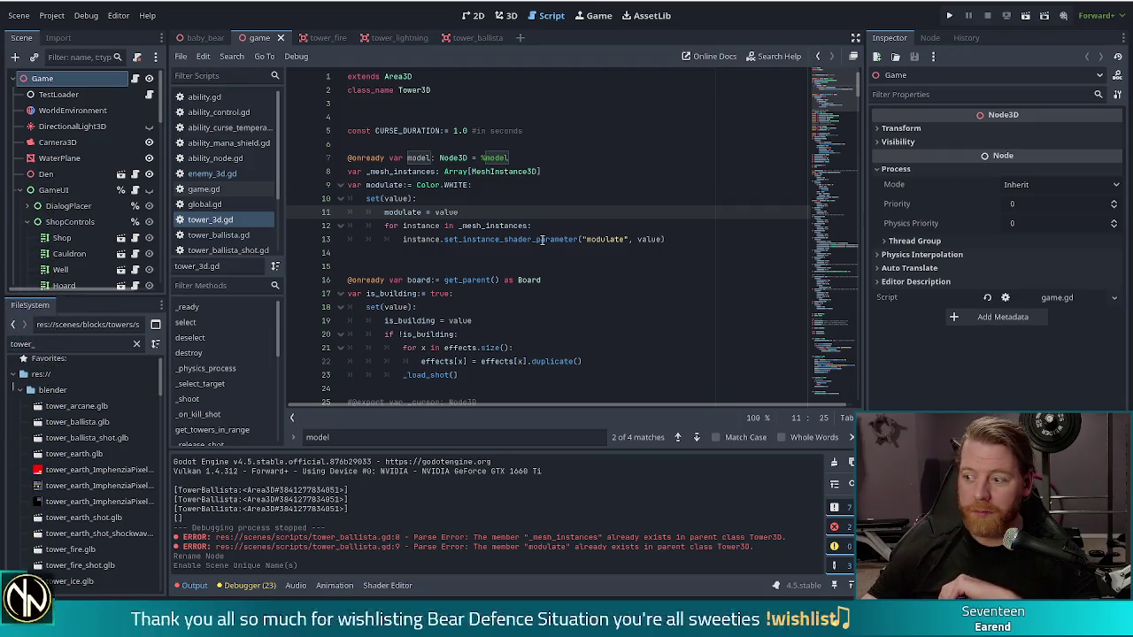
# Review the modulate setter in tower_3d.gd and view the Discord reference image, then close it
pyautogui.moveTo(516, 244)
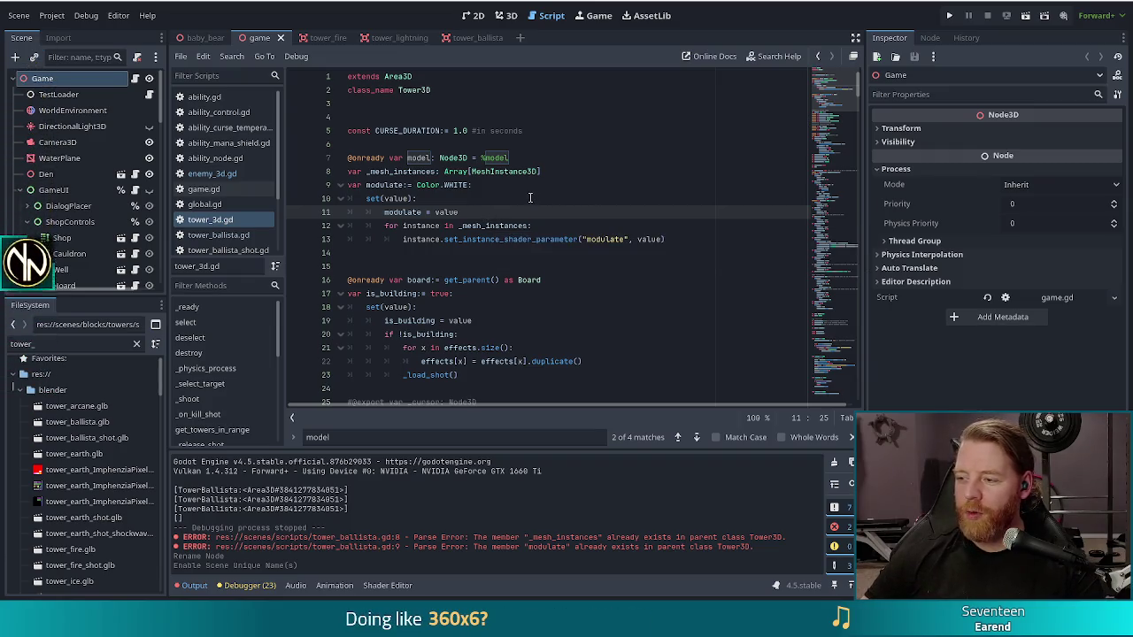
pyautogui.click(485, 189)
pyautogui.click(481, 201)
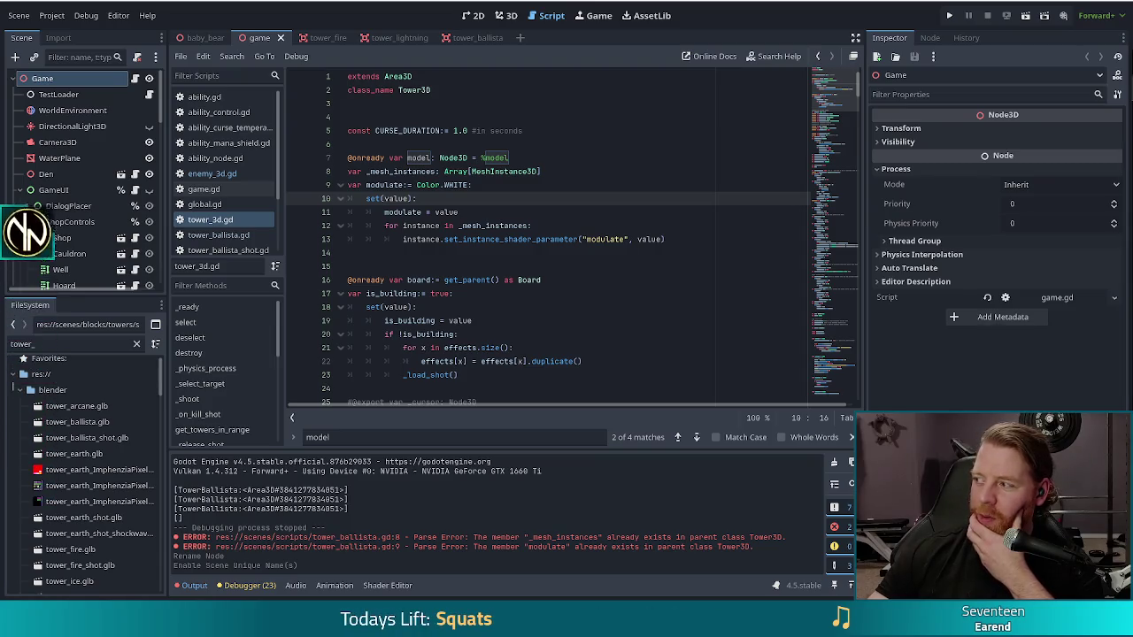
pyautogui.moveTo(1132, 124); pyautogui.dragTo(925, 144)
pyautogui.doubleClick(925, 143)
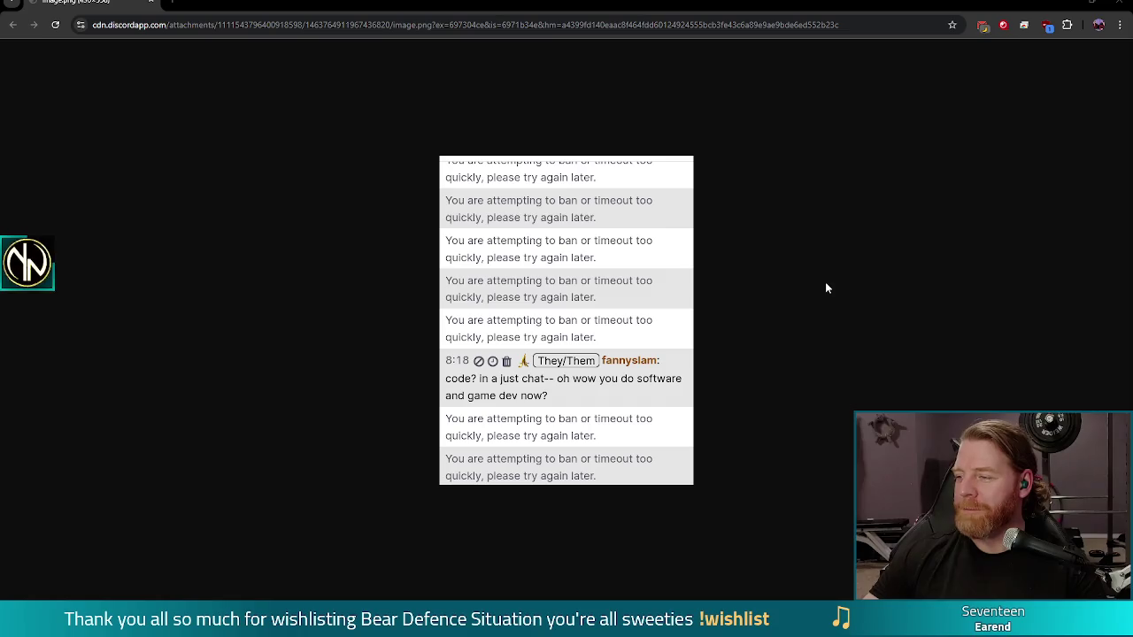
pyautogui.click(1114, 6)
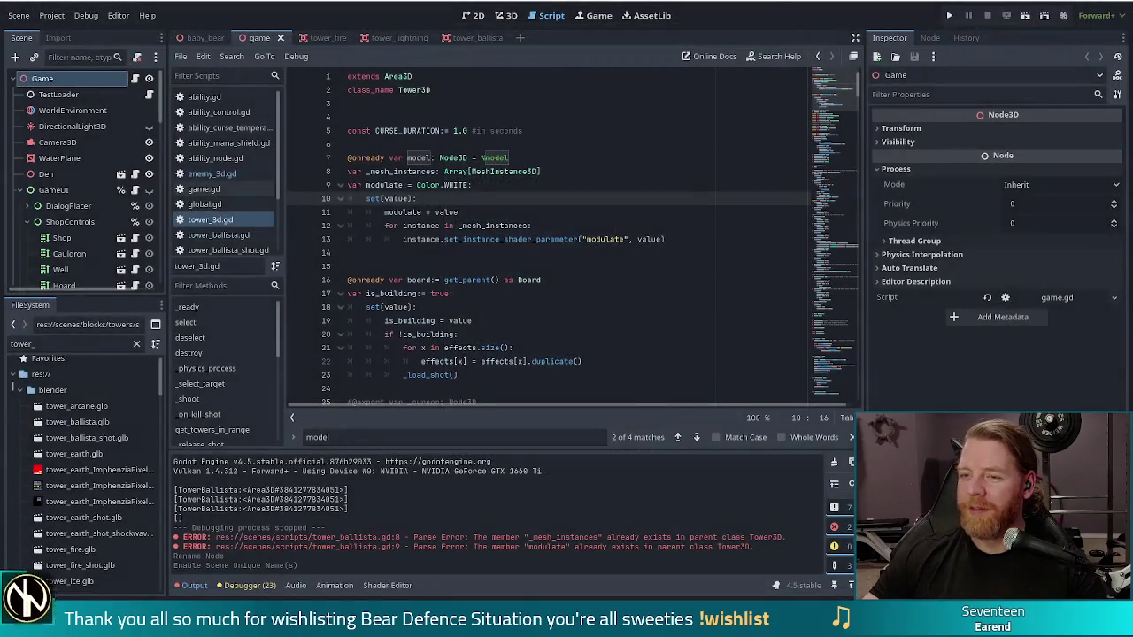
# Switch to enemy_3d.gd to see _ready instantiating model from enemy.scene_3d
pyautogui.moveTo(611, 239)
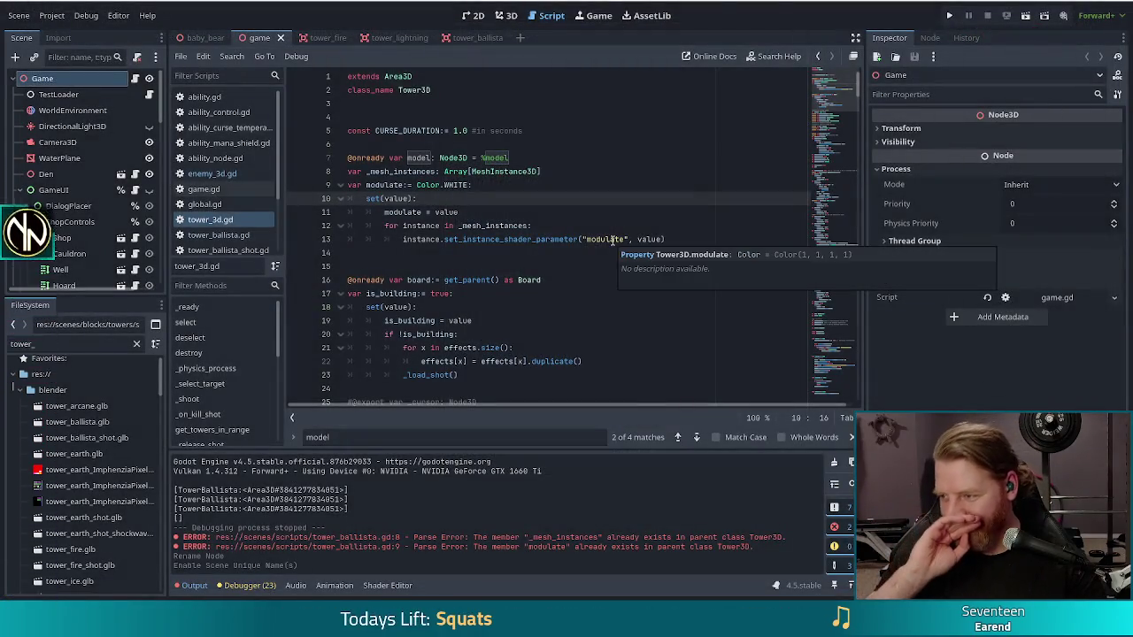
pyautogui.click(543, 225)
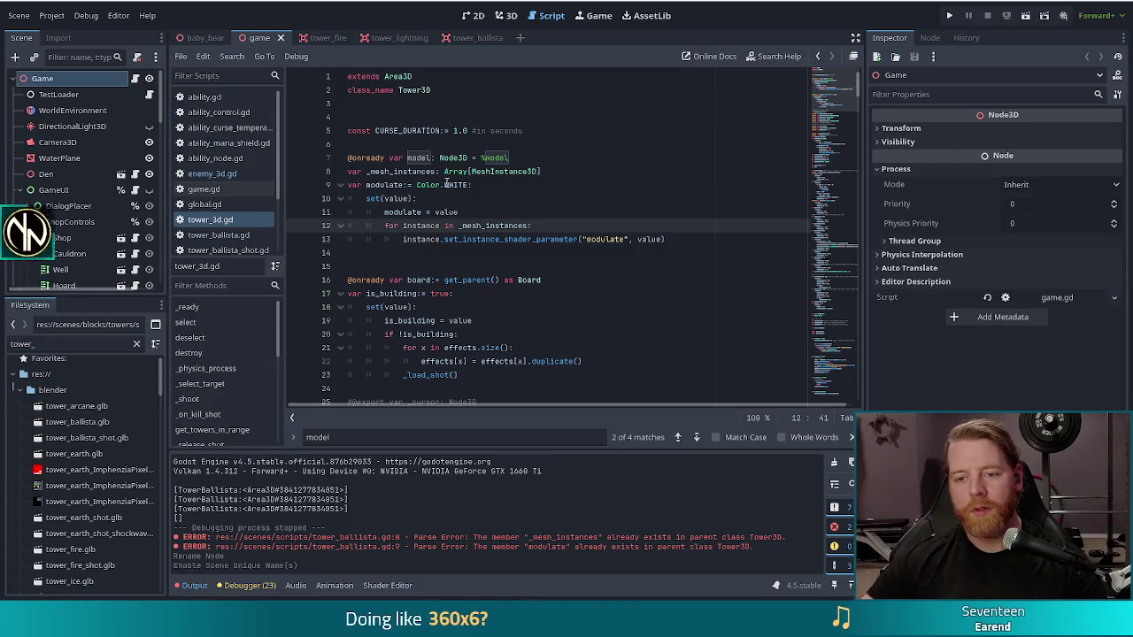
pyautogui.click(492, 186)
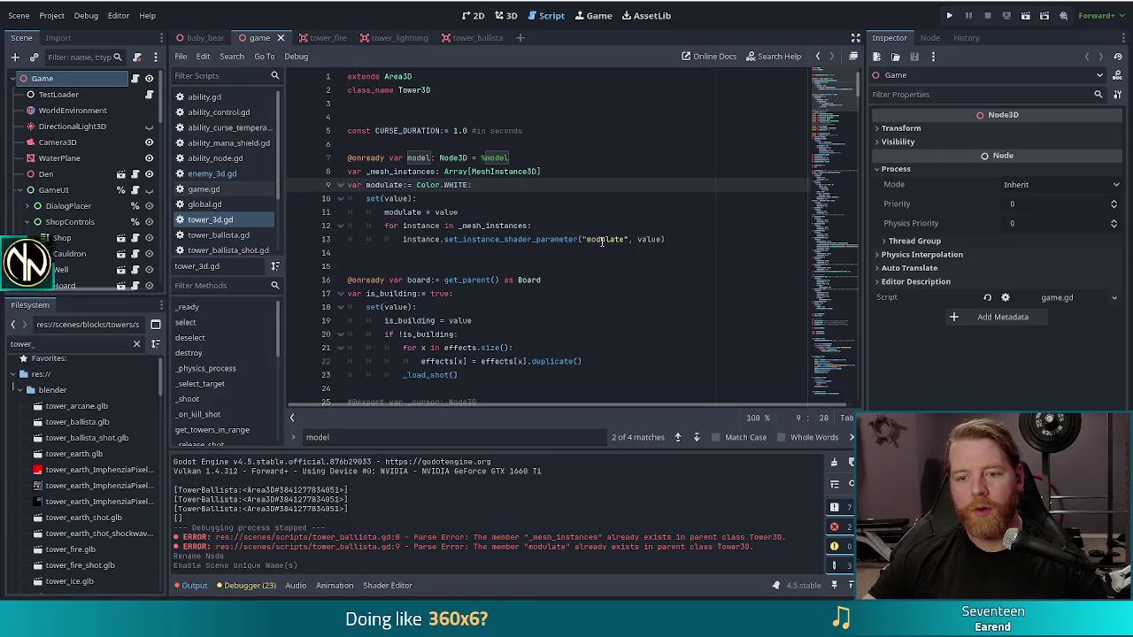
pyautogui.click(217, 173)
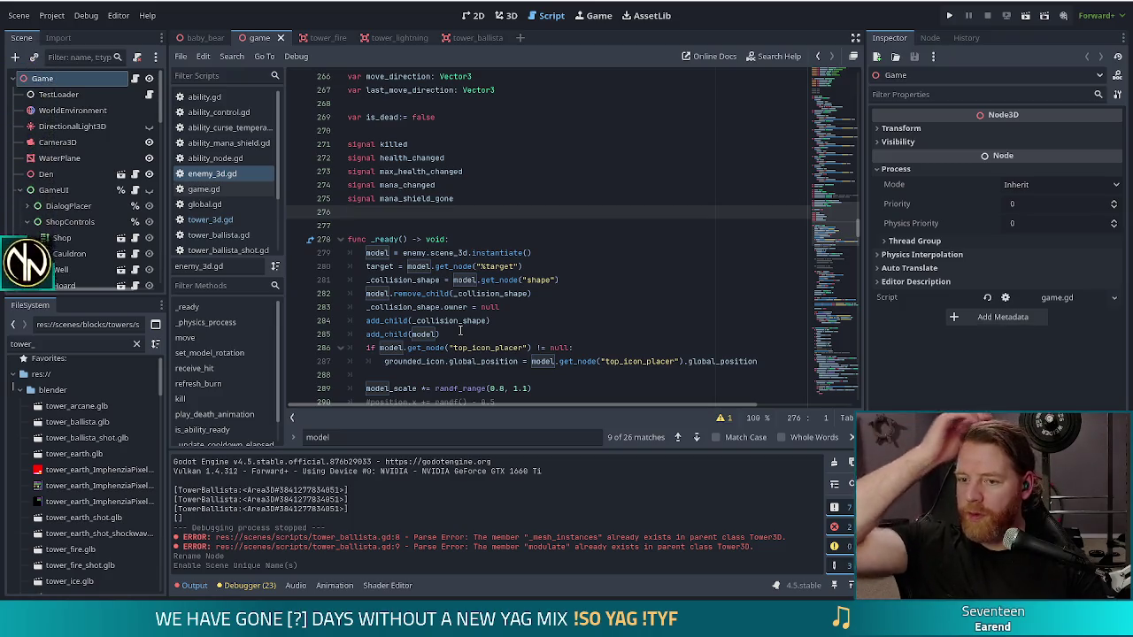
# Search enemy_3d.gd for 'modulate' and select the receive_hit flash lines
pyautogui.hotkey('ctrl', 'f')
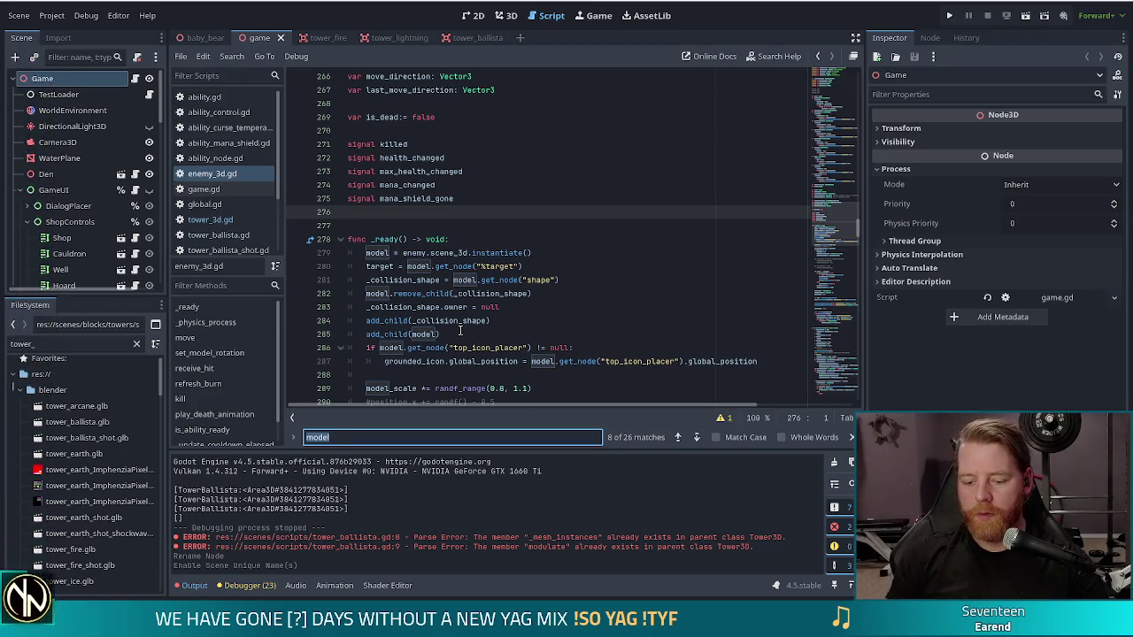
pyautogui.write('modulate')
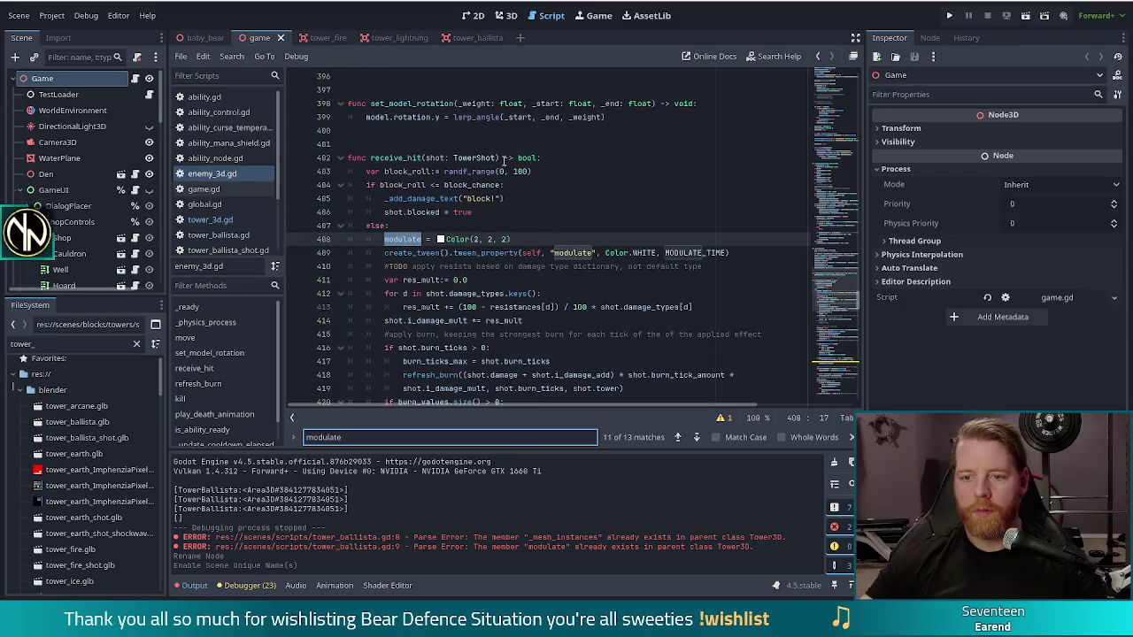
pyautogui.moveTo(756, 251); pyautogui.dragTo(752, 225)
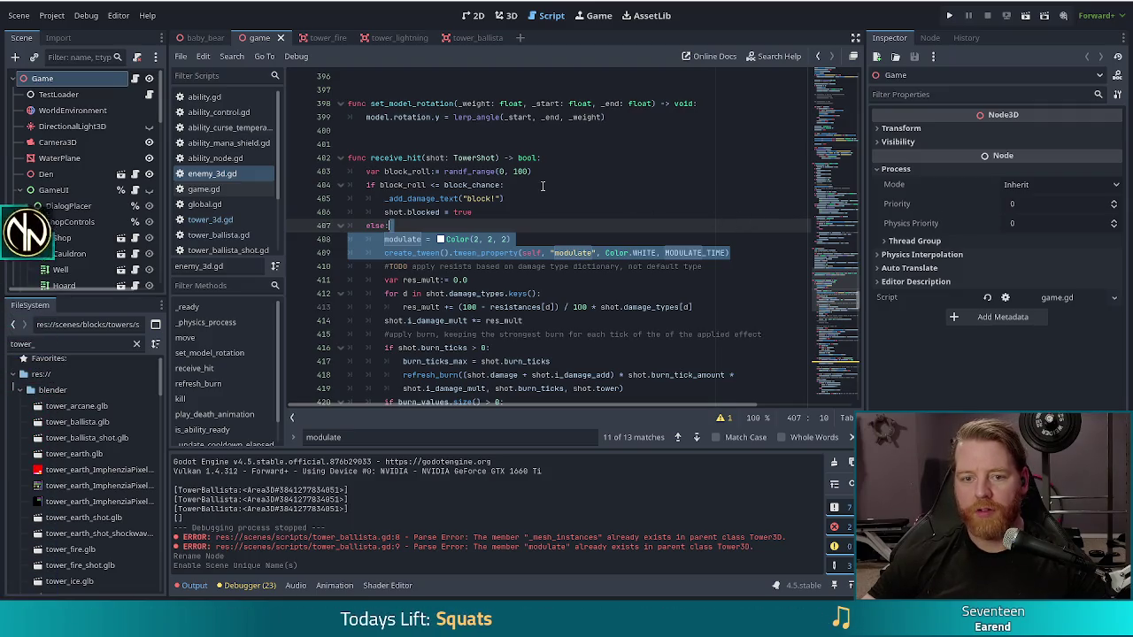
# Look over crit_penalty in ability_curse_temperance.gd, then return to tower_3d.gd
pyautogui.click(241, 129)
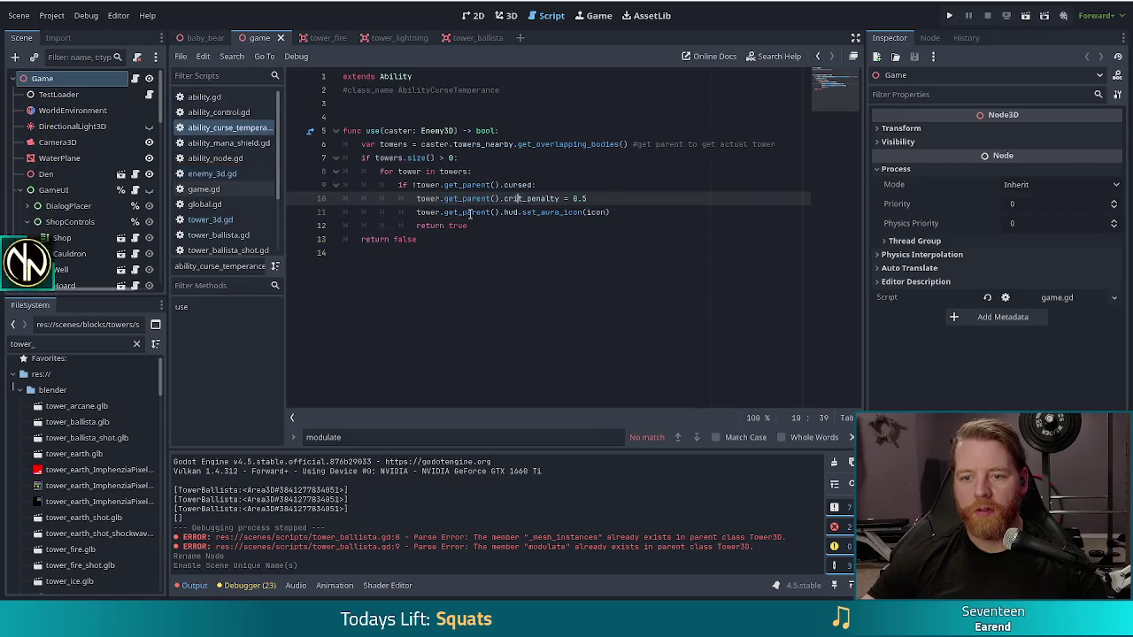
pyautogui.click(616, 198)
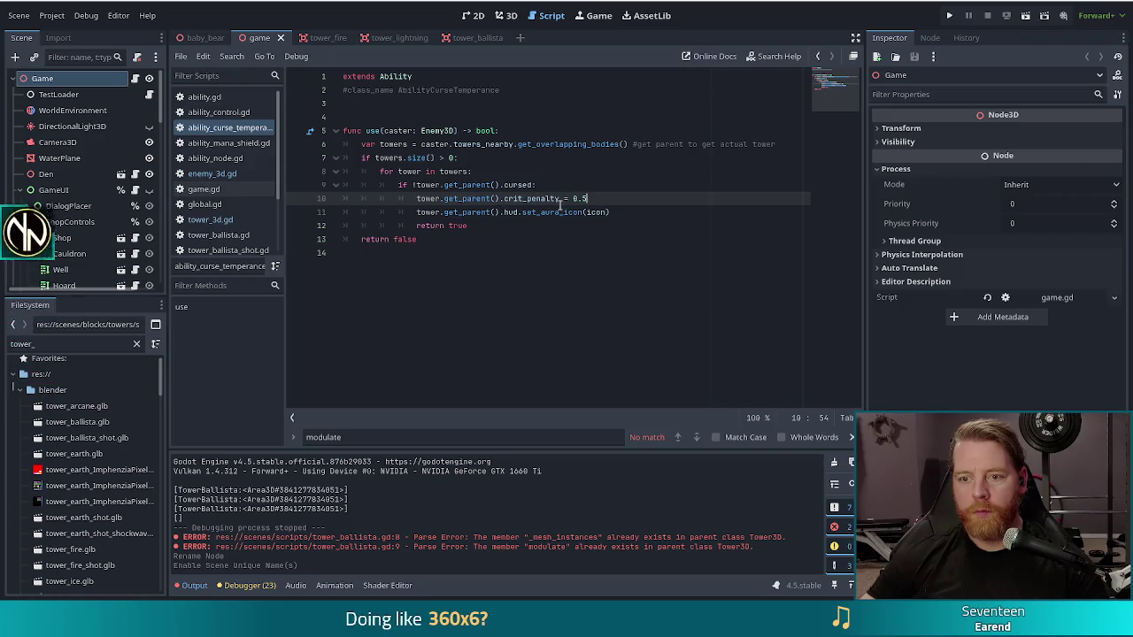
pyautogui.click(530, 198)
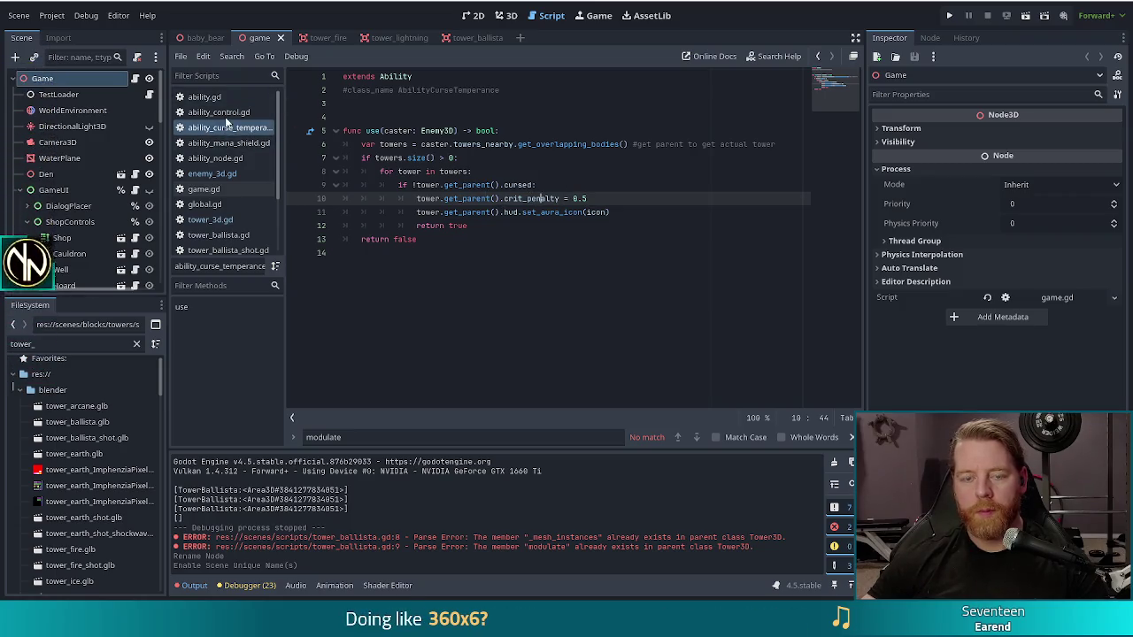
pyautogui.click(210, 220)
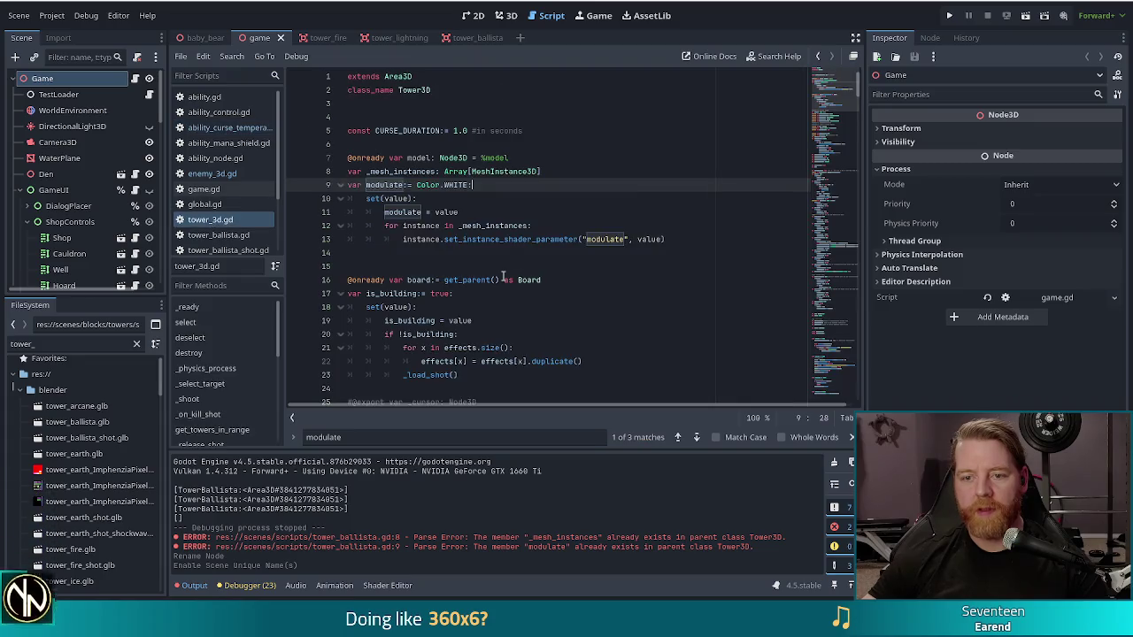
# Read through tower_3d.gd from the Tower3D class name down to the _last_target setter
pyautogui.keyDown('ctrl'); pyautogui.click(417, 91); pyautogui.keyUp('ctrl')
pyautogui.scroll(-5, 457, 250)
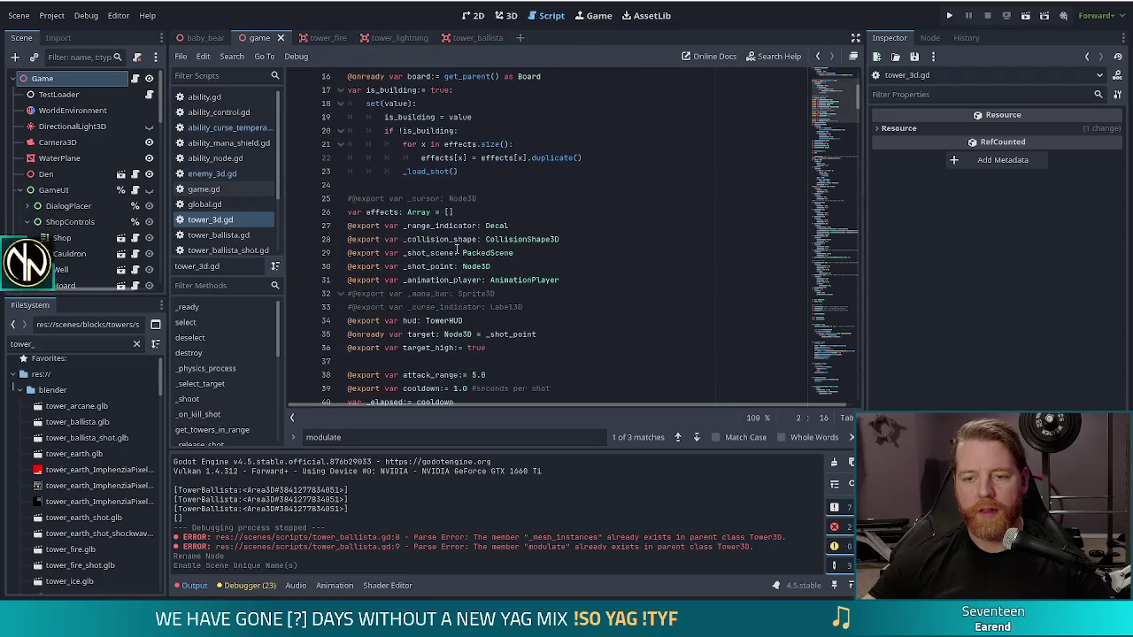
pyautogui.scroll(-5, 456, 250)
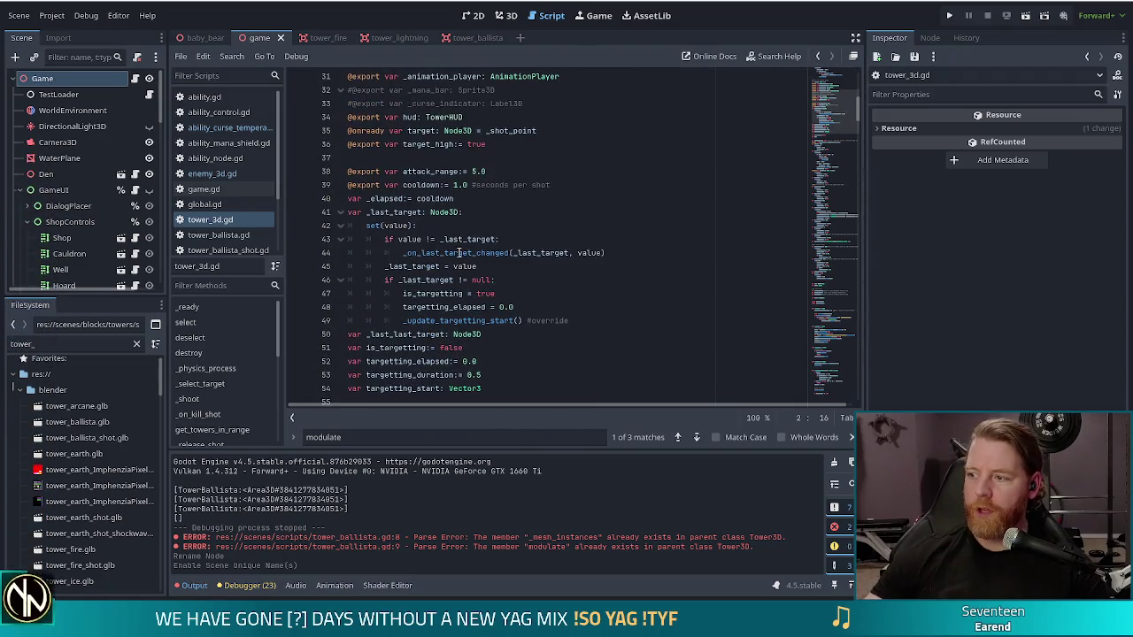
pyautogui.moveTo(459, 254)
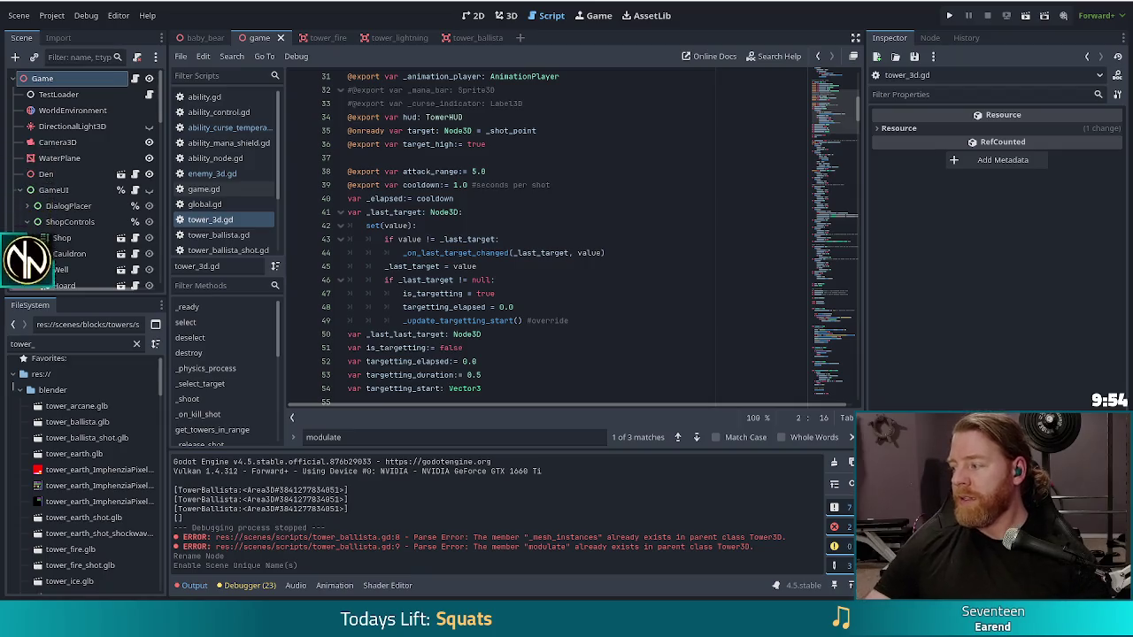
pyautogui.click(514, 213)
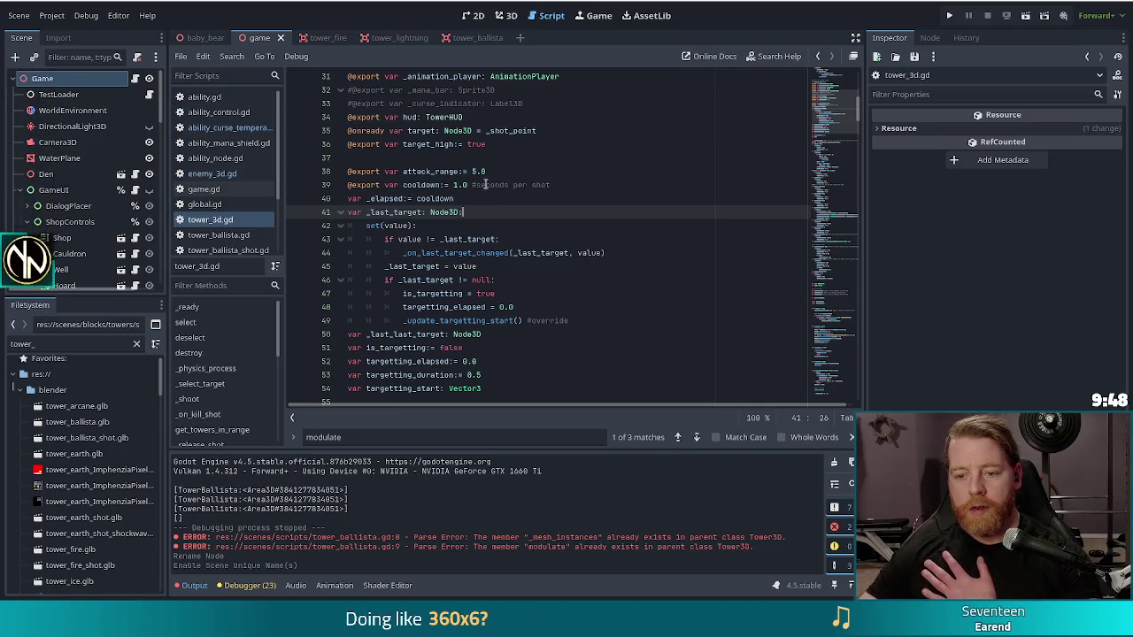
# Add and then remove a blank line after line 125, then save tower_3d.gd
pyautogui.scroll(-5, 571, 232)
pyautogui.scroll(-7, 571, 236)
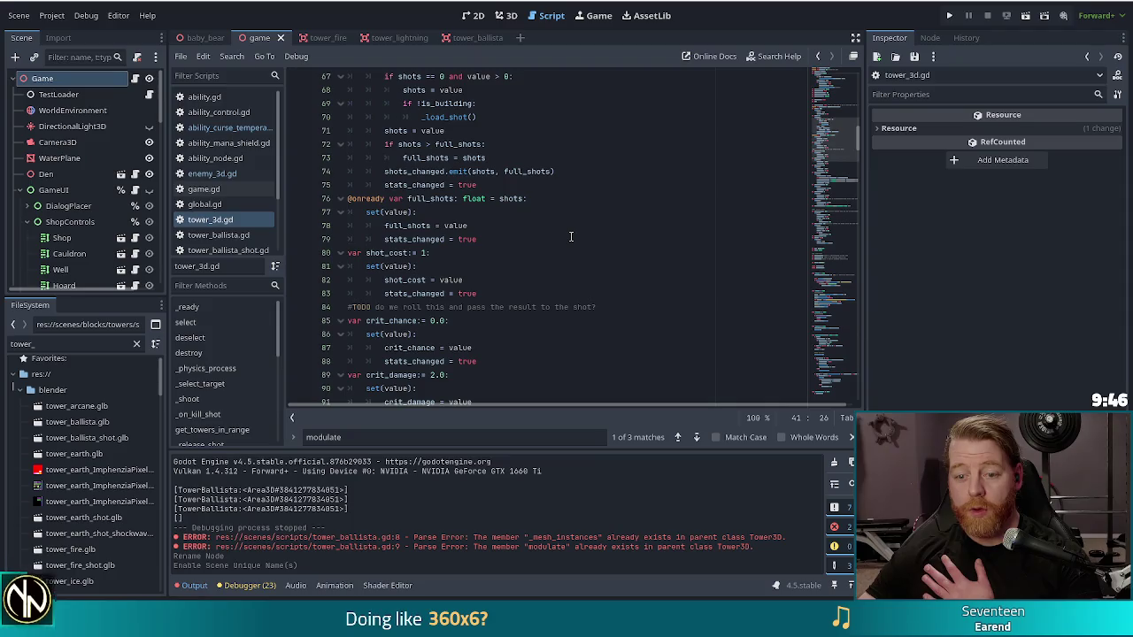
pyautogui.scroll(-20, 570, 236)
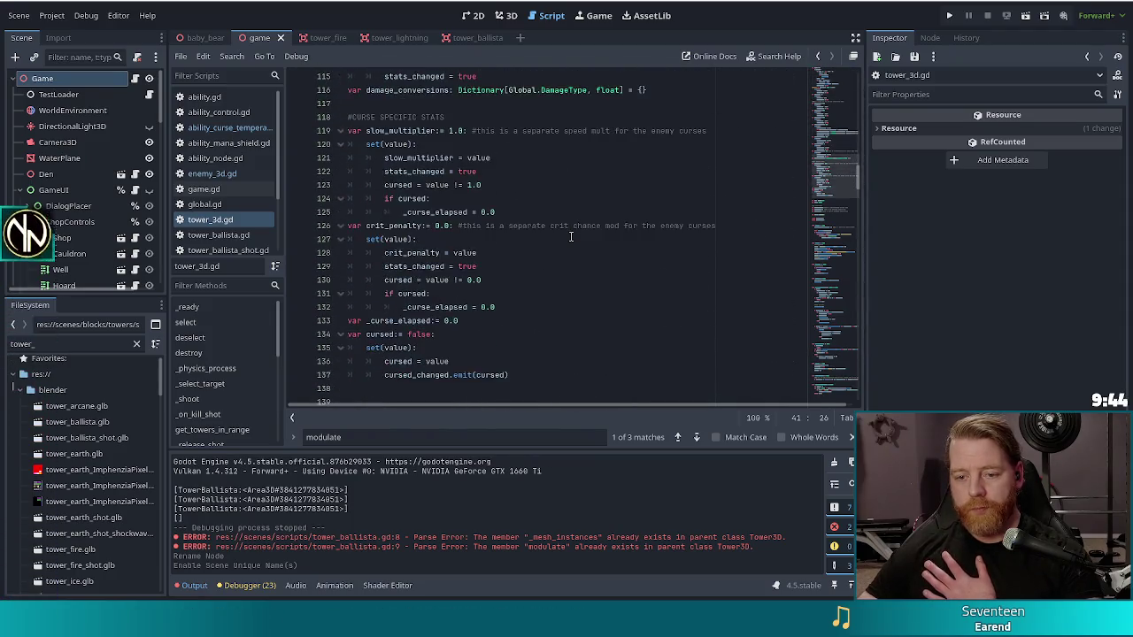
pyautogui.scroll(4, 567, 228)
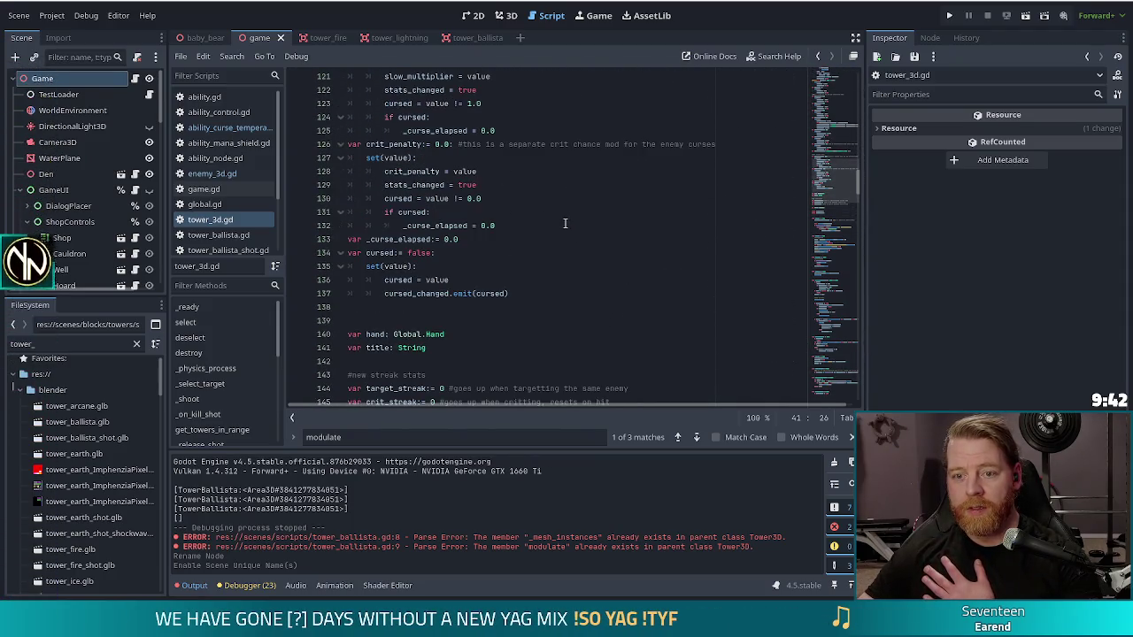
pyautogui.scroll(1, 564, 224)
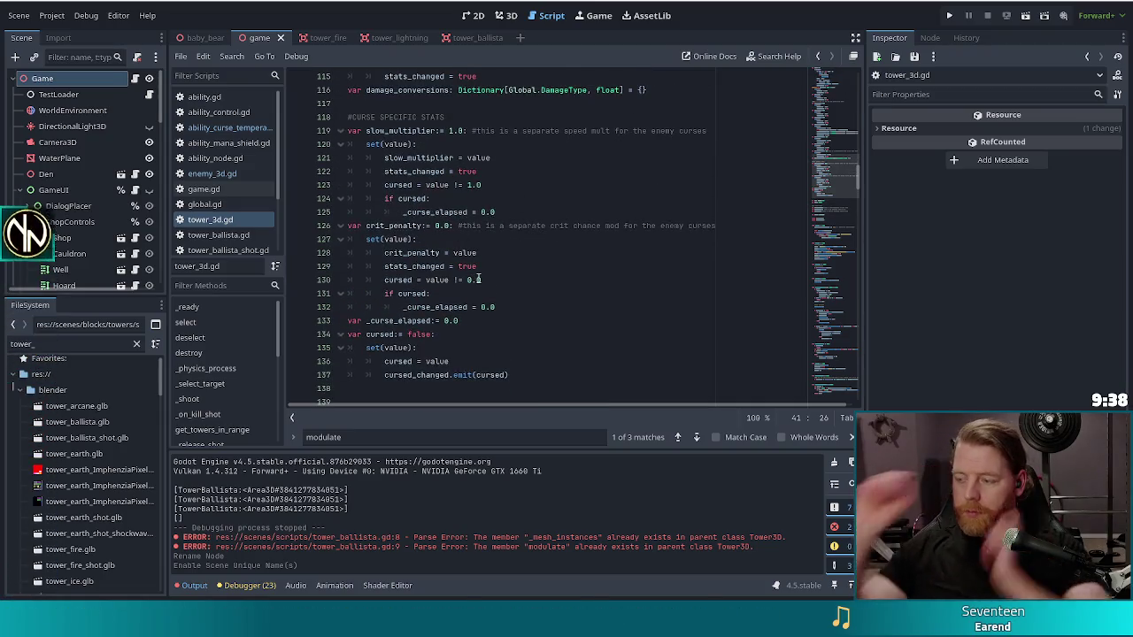
pyautogui.click(577, 214)
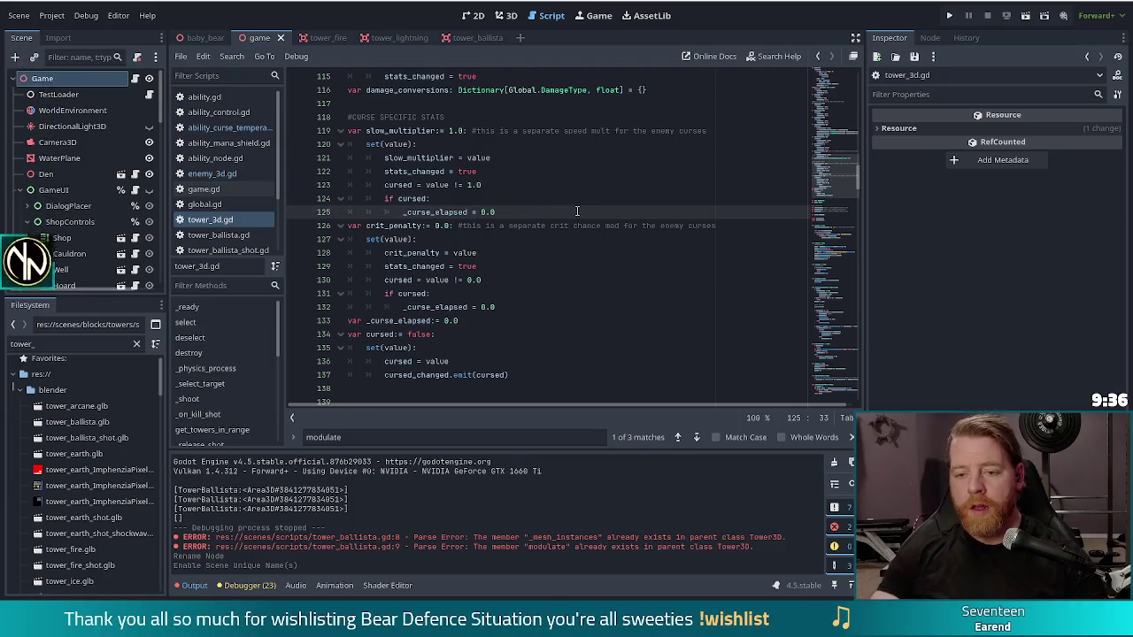
pyautogui.press('Return')
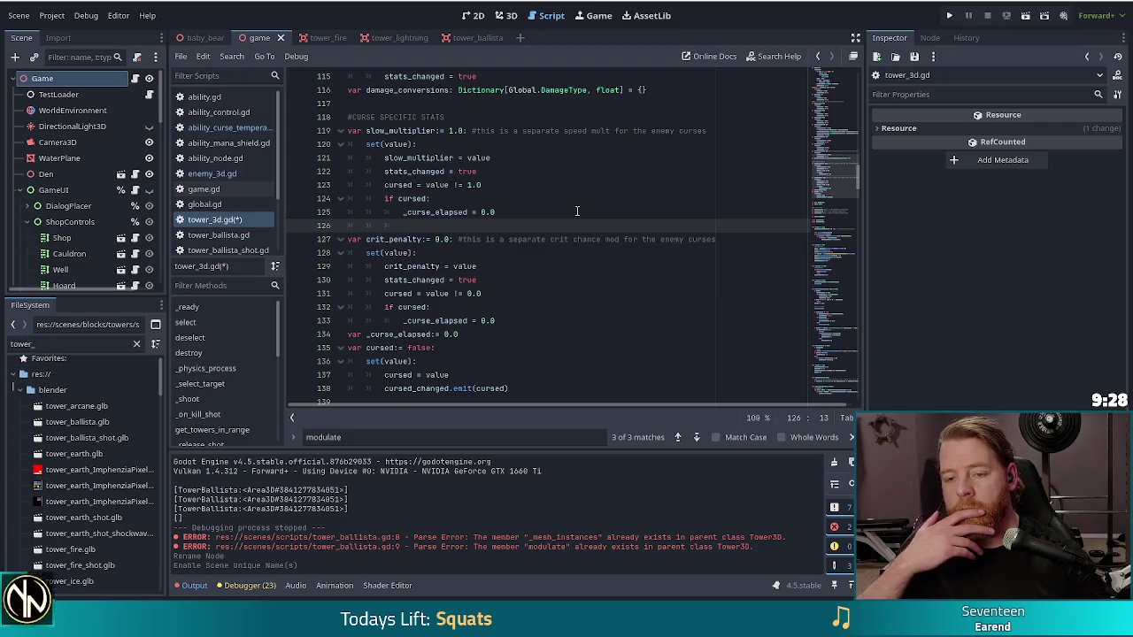
pyautogui.click(523, 212)
pyautogui.press('Delete')
pyautogui.hotkey('ctrl', 's')
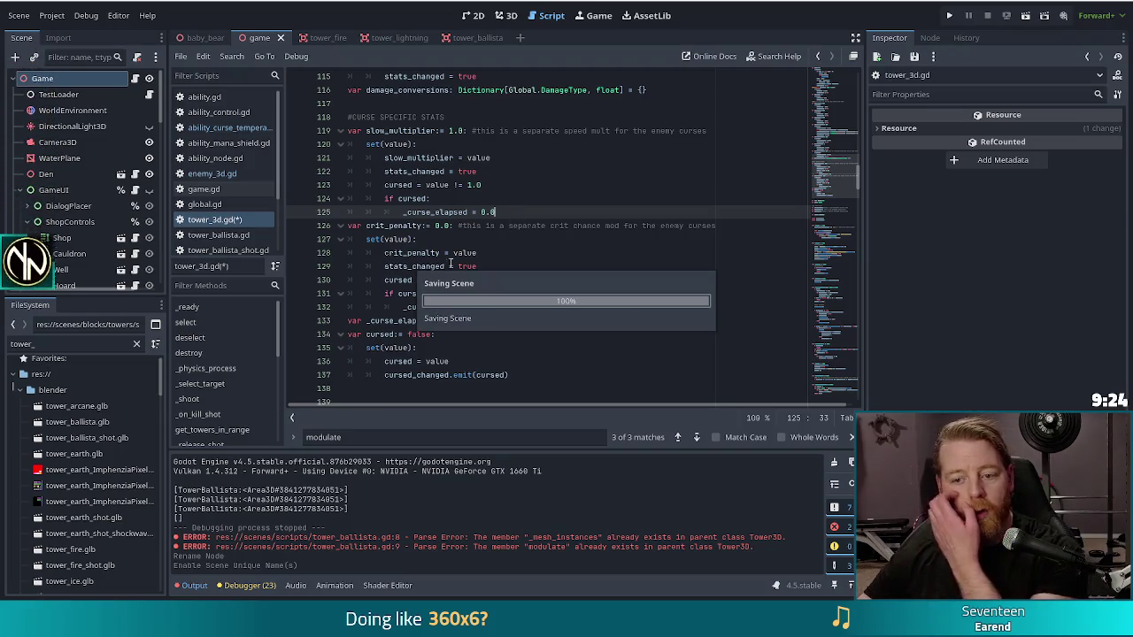
# Start a new indented line after cursed_changed.emit(cursed) in the cursed setter
pyautogui.click(394, 347)
pyautogui.scroll(-1, 508, 355)
pyautogui.scroll(-2, 507, 355)
pyautogui.click(460, 280)
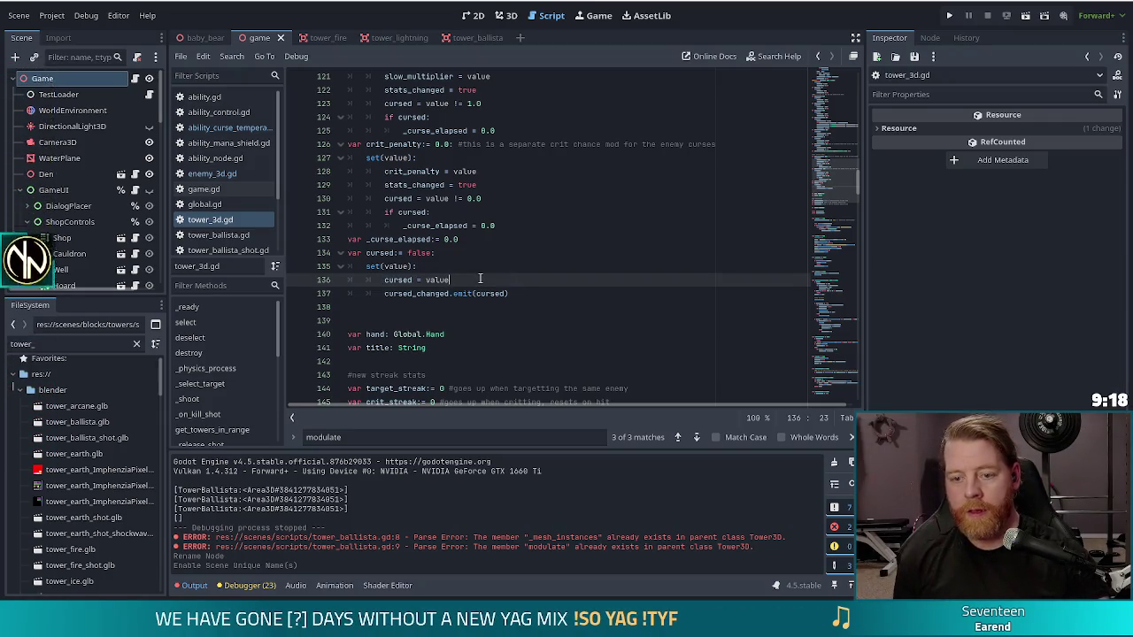
pyautogui.press('Down')
pyautogui.press('End')
pyautogui.press('Return')
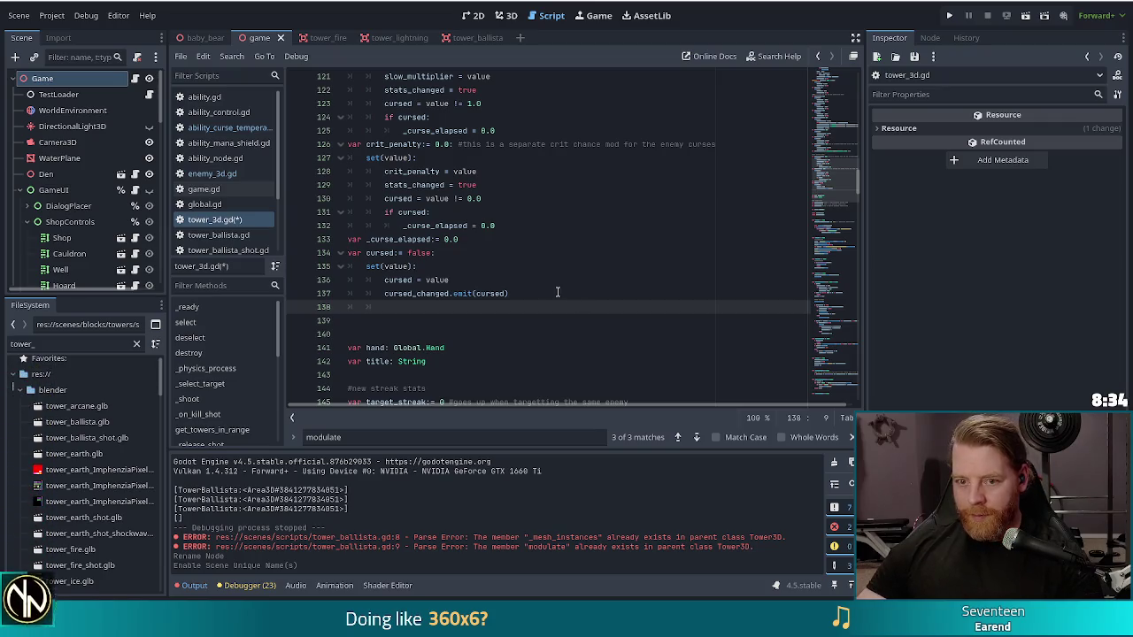
pyautogui.click(505, 173)
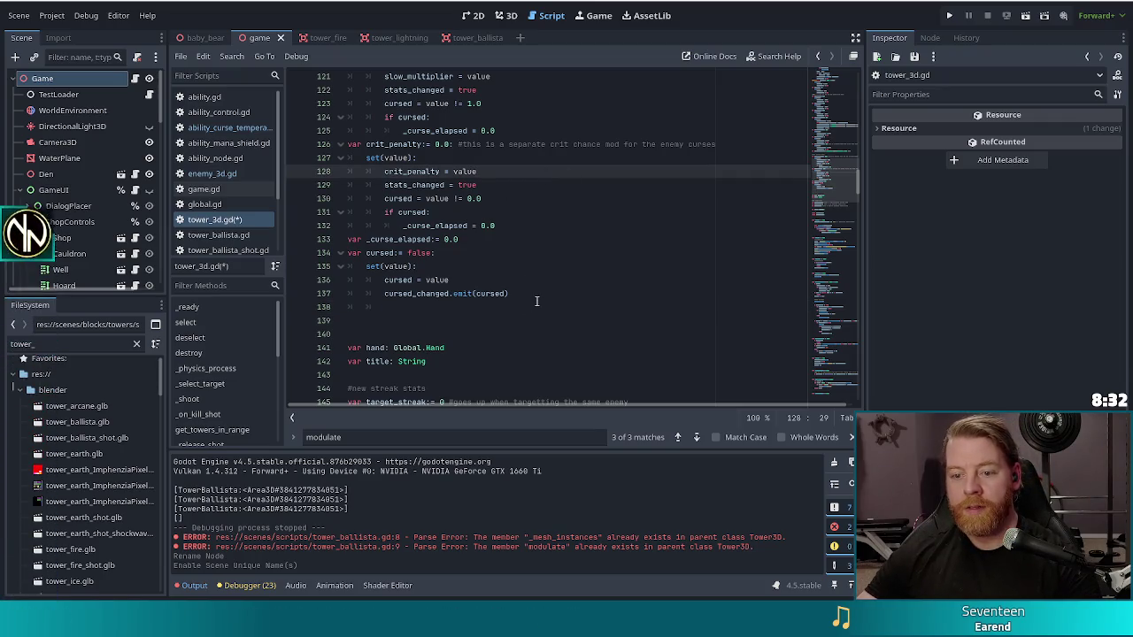
pyautogui.click(536, 305)
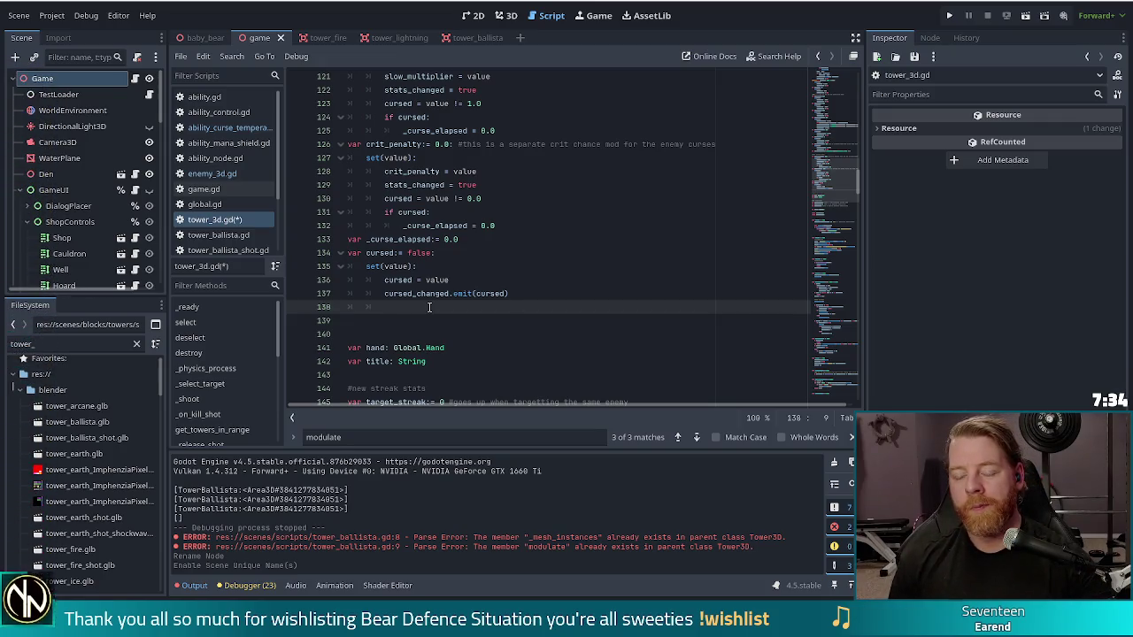
# Make the cursed setter call _play_curse_effect() and save the script
pyautogui.write('play_curse_e')
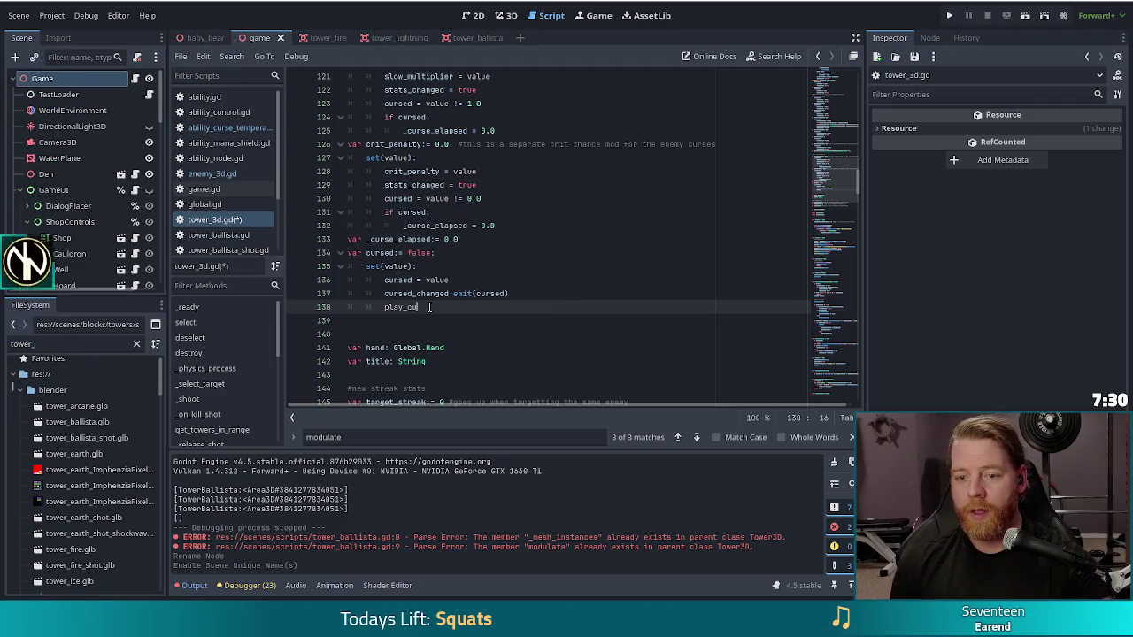
pyautogui.write('ffect()')
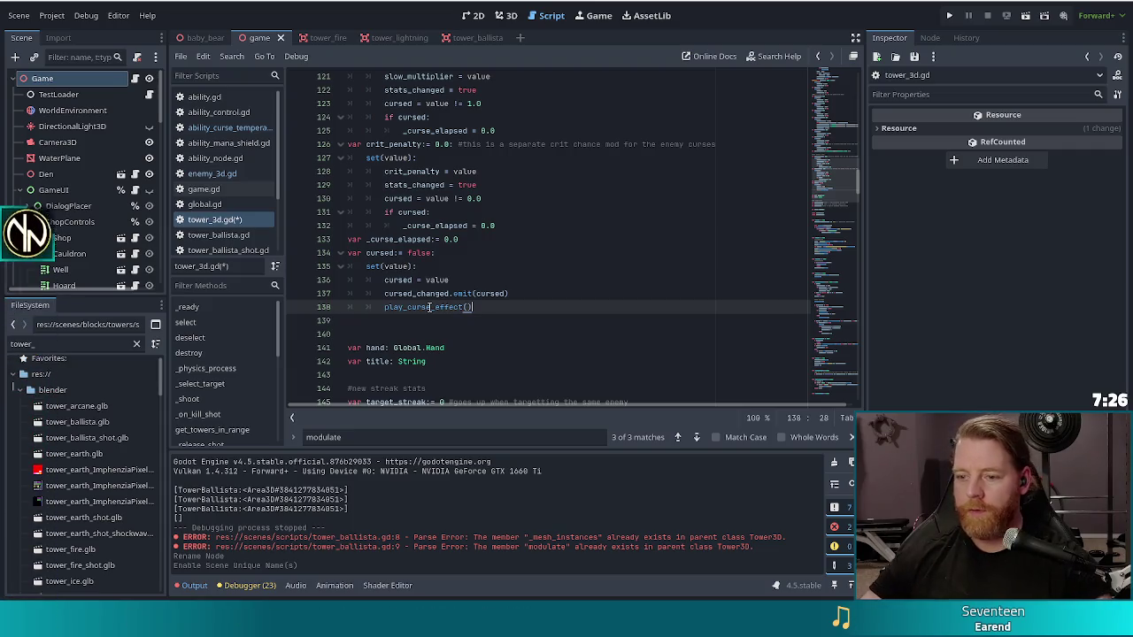
pyautogui.press('Home')
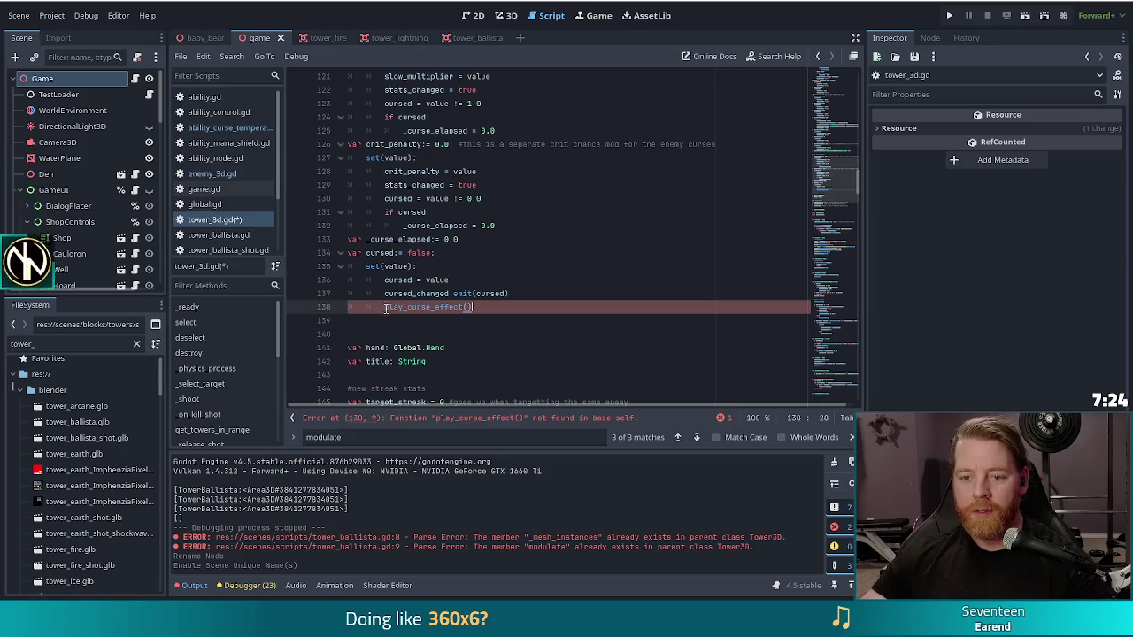
pyautogui.press('Right')
pyautogui.write('_')
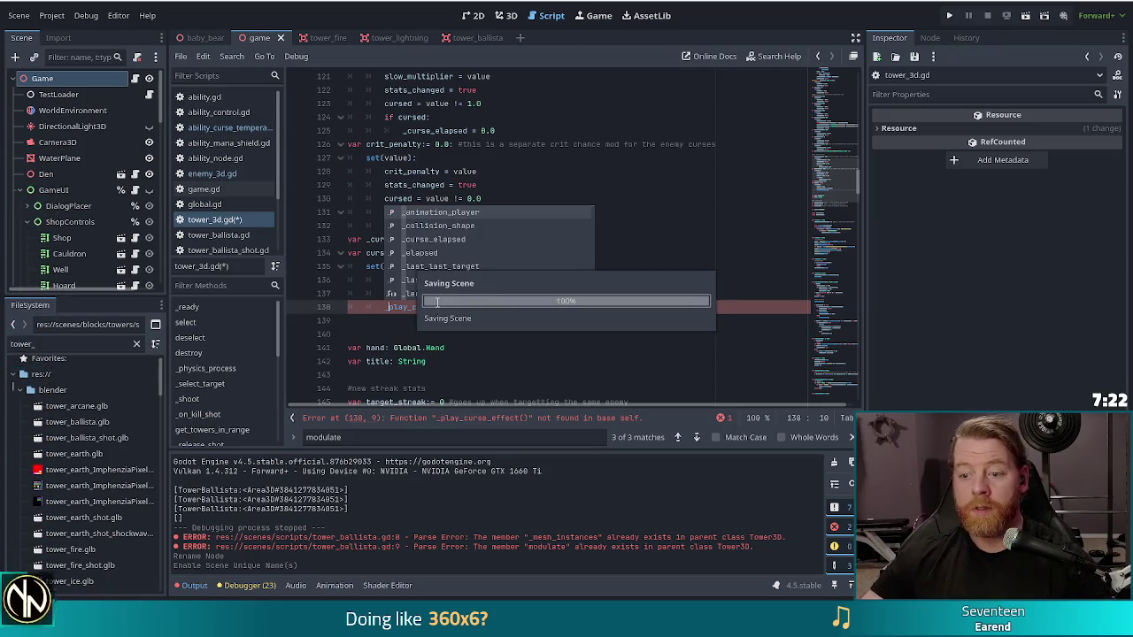
pyautogui.hotkey('ctrl', 's')
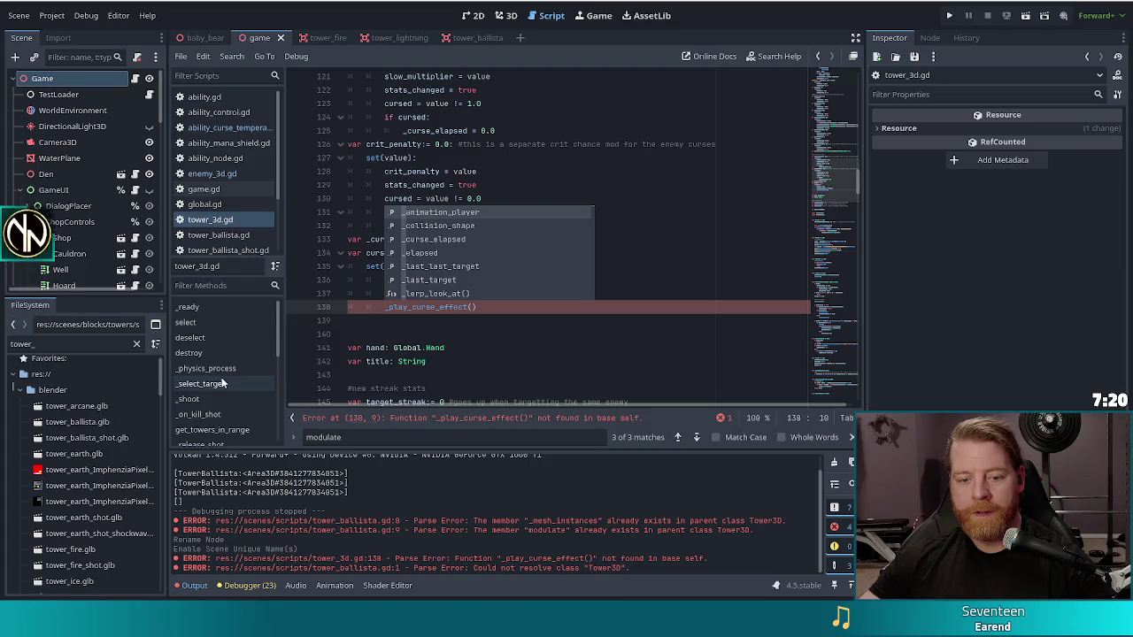
# Jump to the get_special_string function from the methods list
pyautogui.scroll(-3, 221, 377)
pyautogui.scroll(-3, 233, 406)
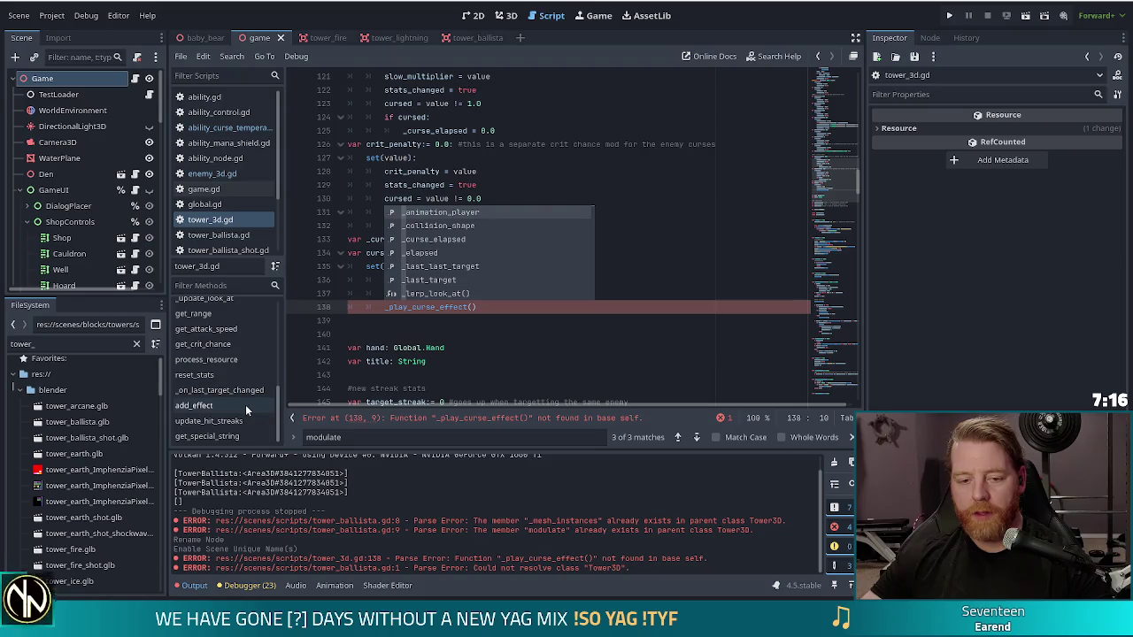
pyautogui.click(200, 436)
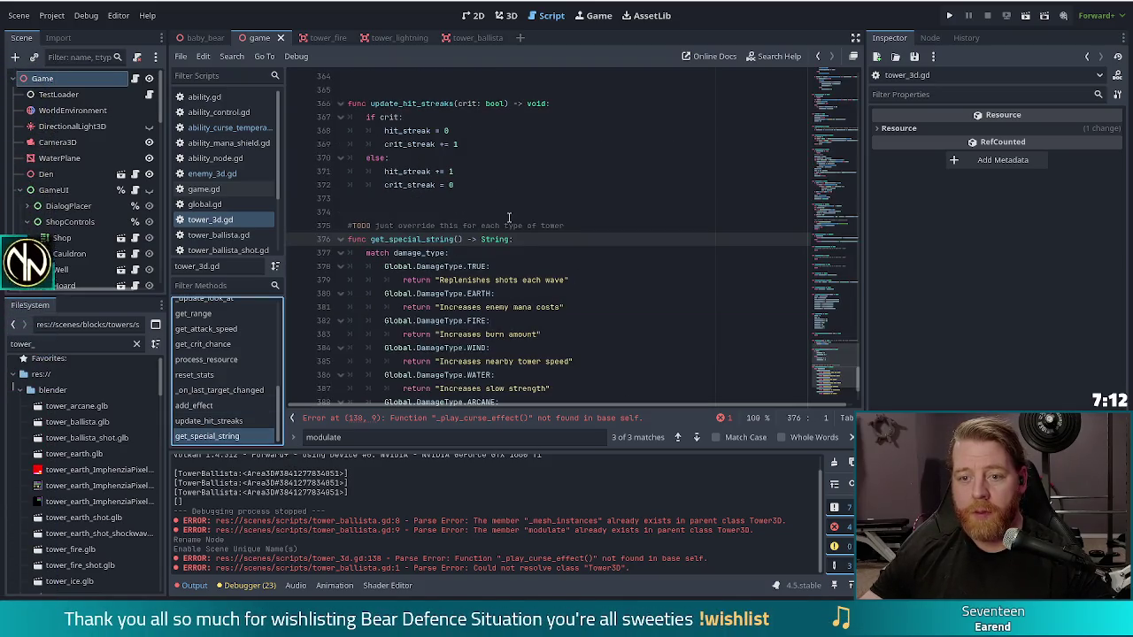
# Below update_hit_streaks, add a blank line and begin an unindented 'func' declaration
pyautogui.scroll(2, 508, 217)
pyautogui.scroll(1, 509, 217)
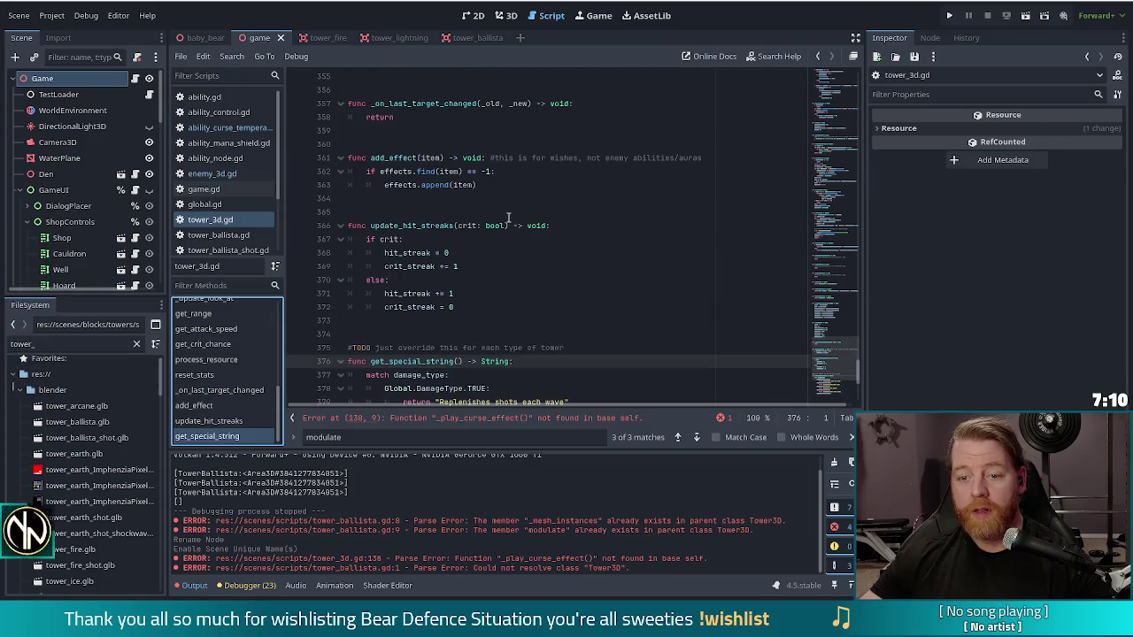
pyautogui.click(478, 296)
pyautogui.click(476, 307)
pyautogui.press('Return')
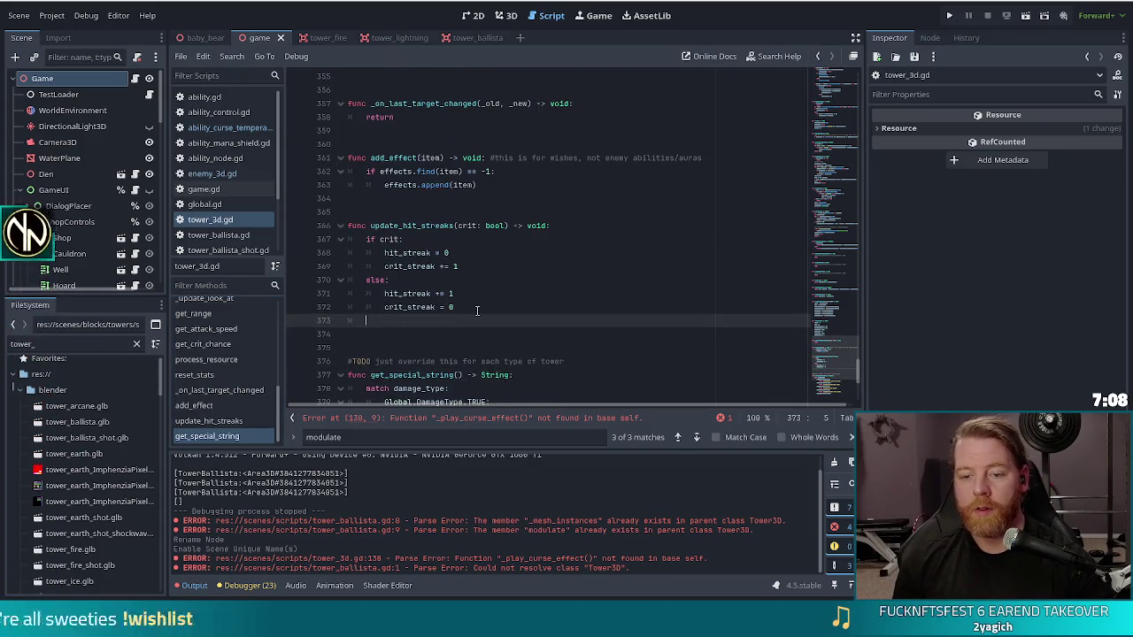
pyautogui.press('Return')
pyautogui.press('Return')
pyautogui.press('BackSpace')
pyautogui.write('func _')
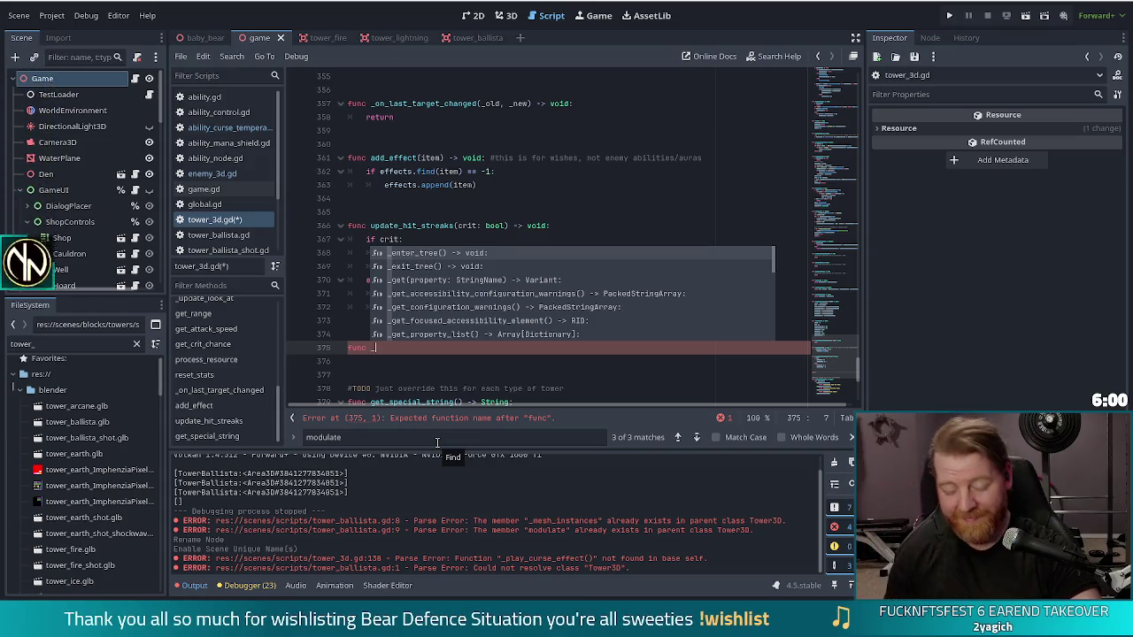
# Extend the declaration on line 375 to read 'func _play_curse'
pyautogui.write('play')
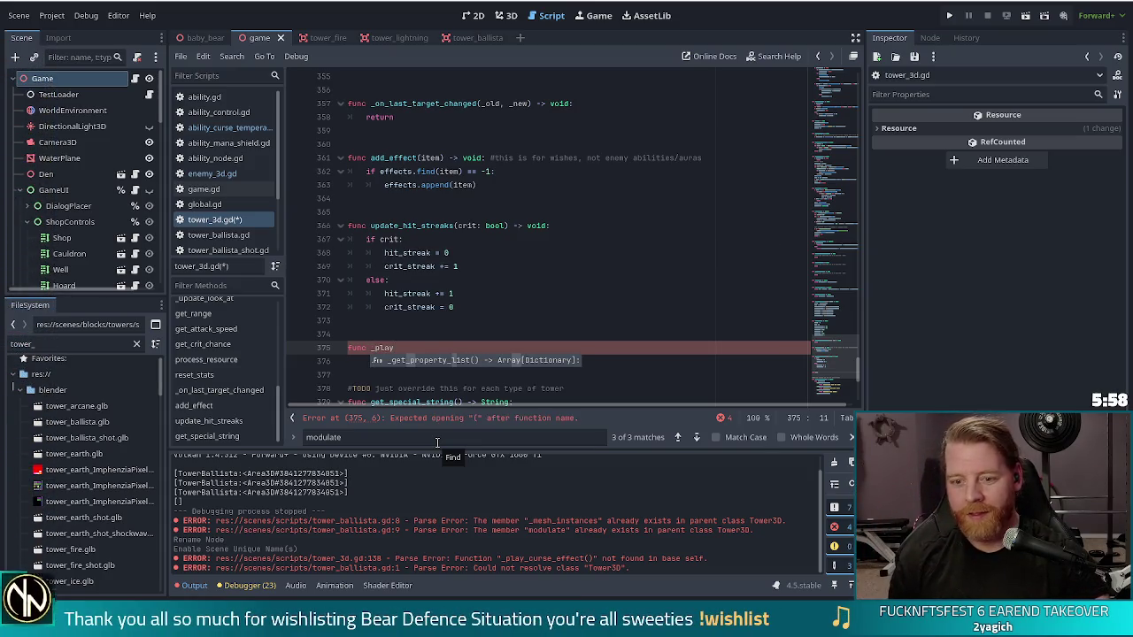
pyautogui.write('_curse')
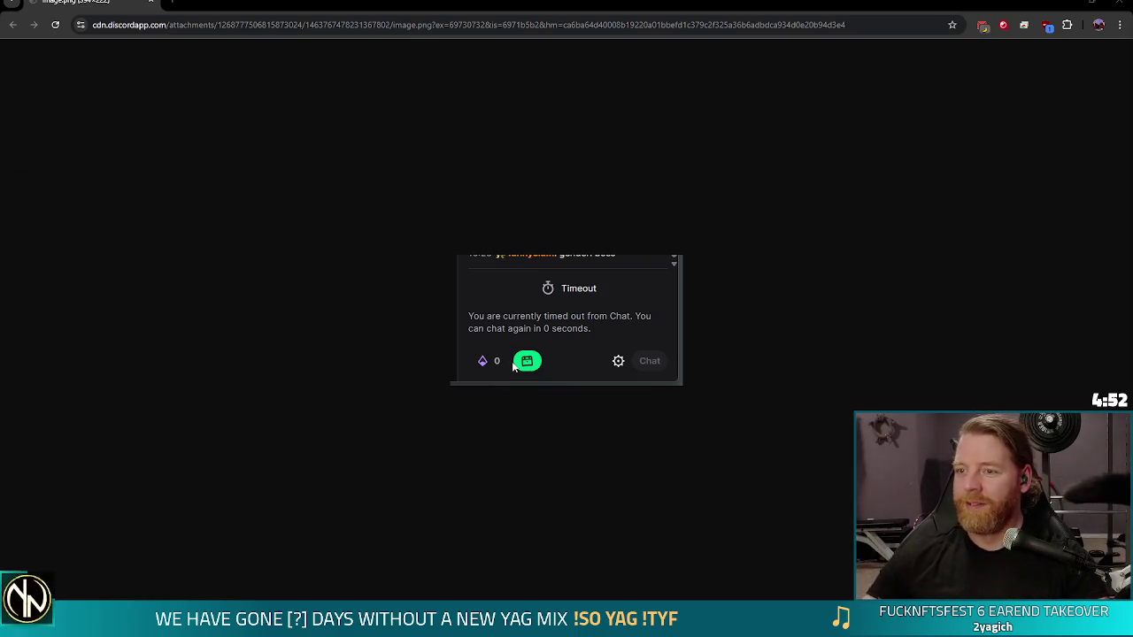
# Close the Chrome window with the chat-timeout screenshot to return to Godot
pyautogui.click(1119, 3)
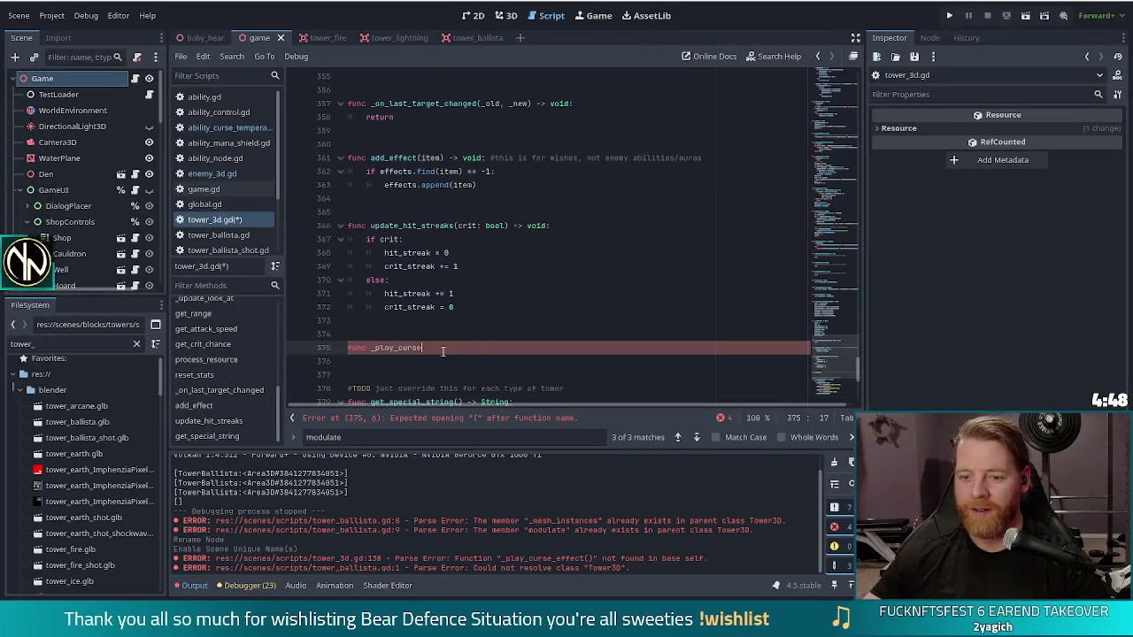
# Finish line 375 as 'func _play_curse_animation() -> void:' and start its indented body
pyautogui.write('_animati')
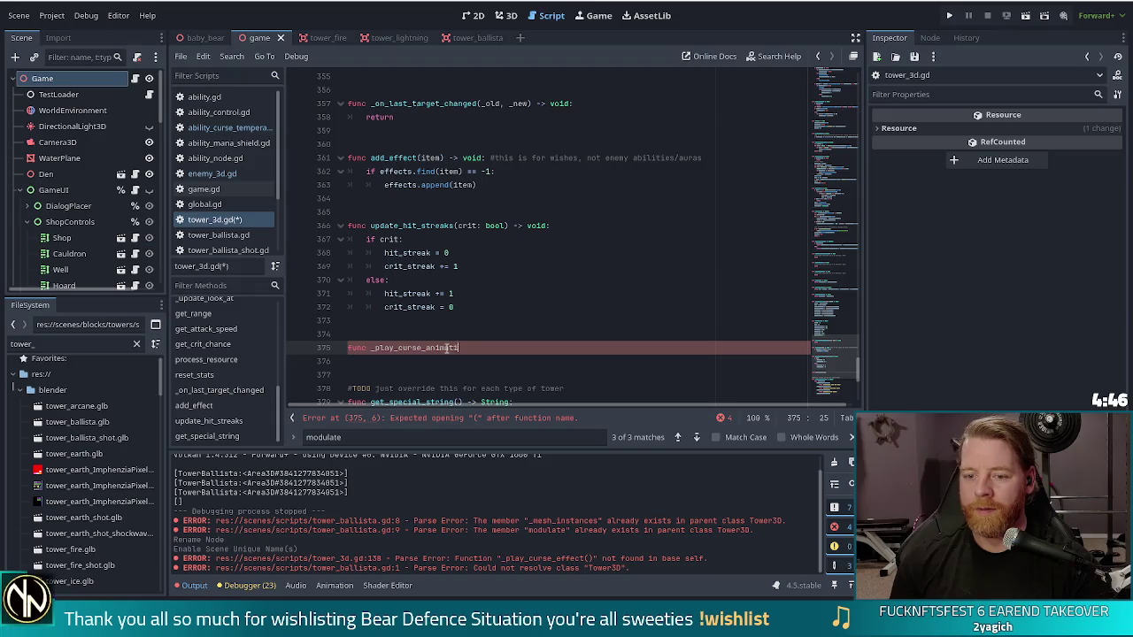
pyautogui.write('on()')
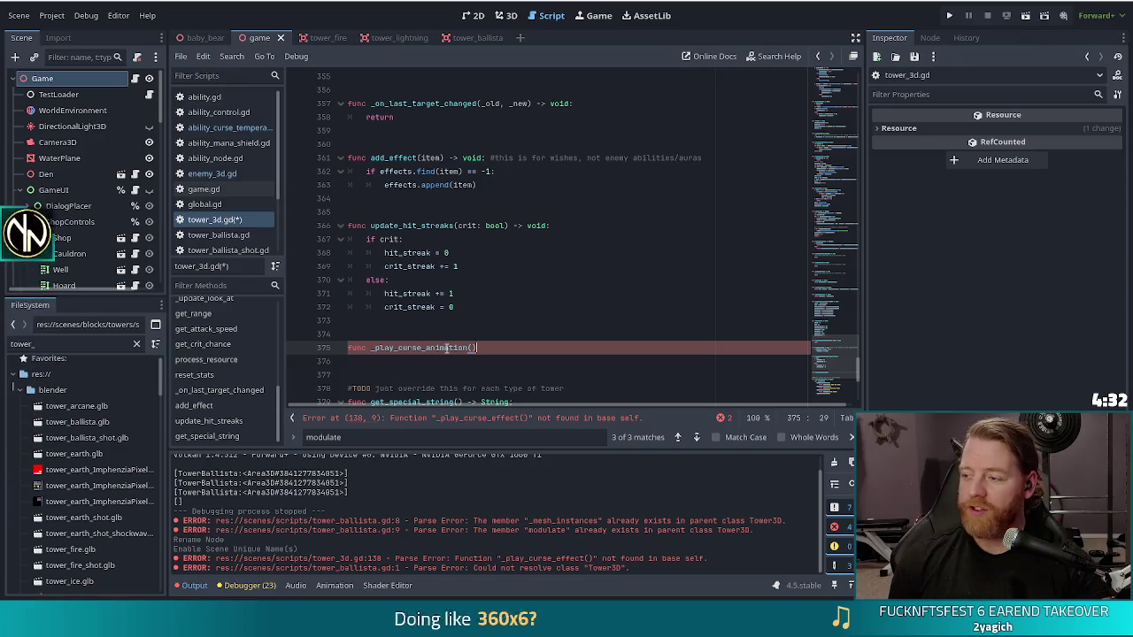
pyautogui.write(' -> void')
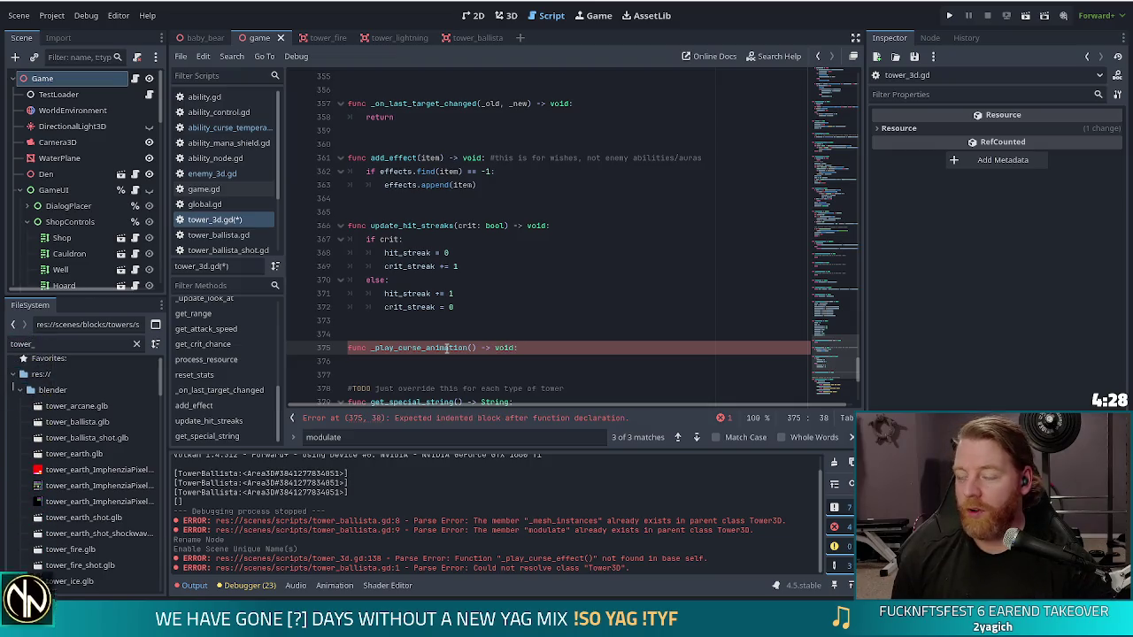
pyautogui.write(':')
pyautogui.press('Return')
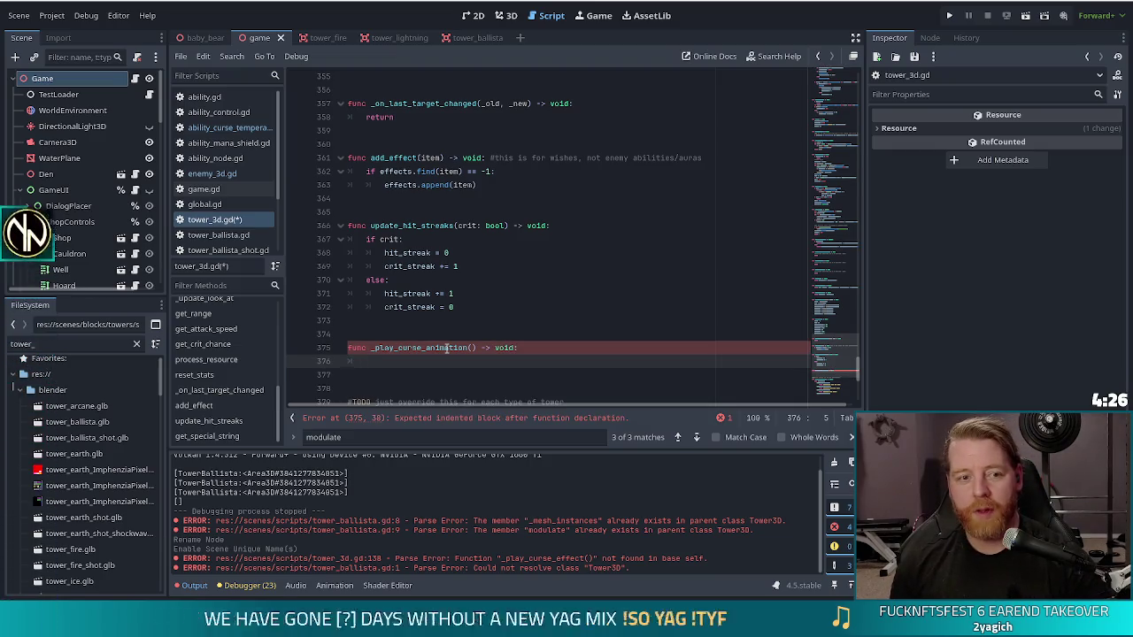
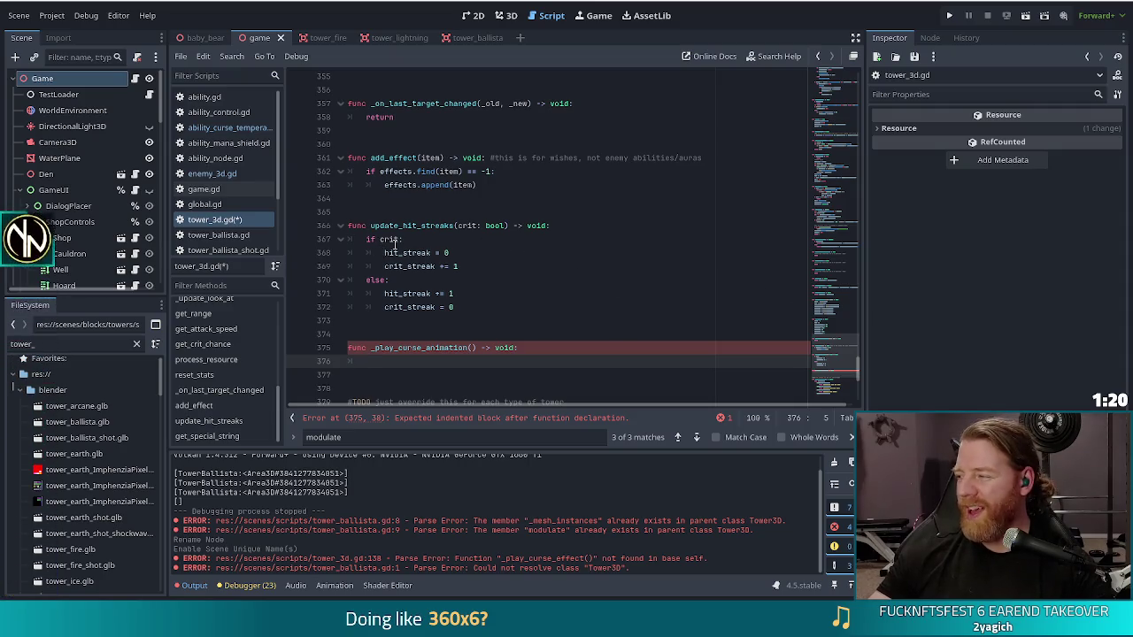
# Paste the Color(2, 2, 2) modulate flash and tween lines into _play_curse_animation, unindent them, and remove the blank line
pyautogui.moveTo(395, 245)
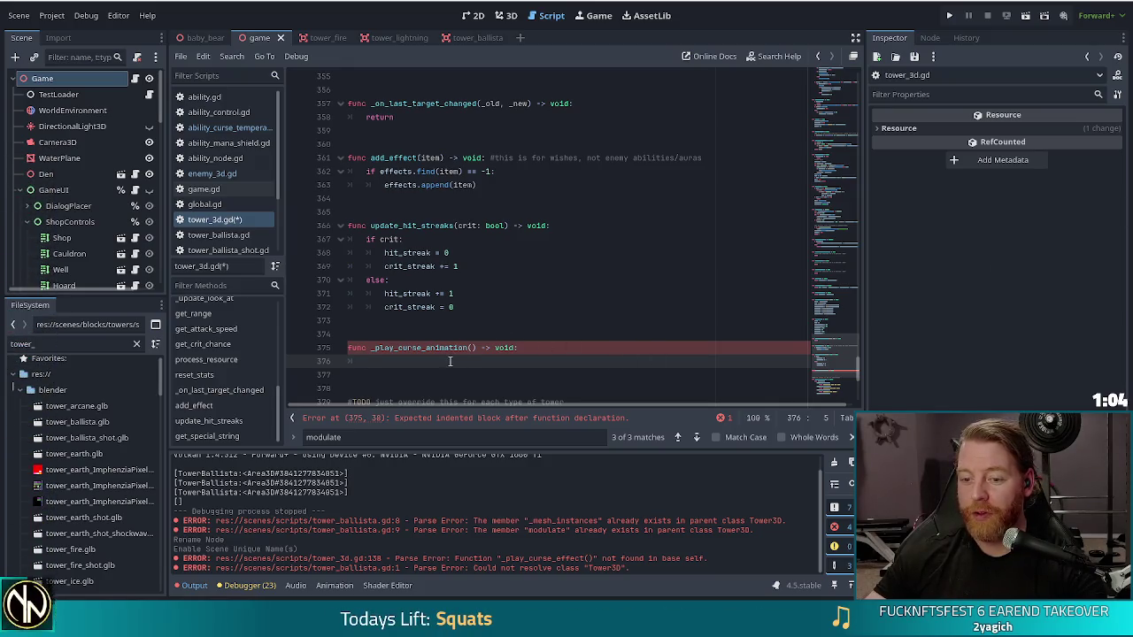
pyautogui.write('modulate = Color(2, 2, 2) \t\tcreate_tween().tween_property(self, "modulate", Color.WHITE, MODULATE_TIME)')
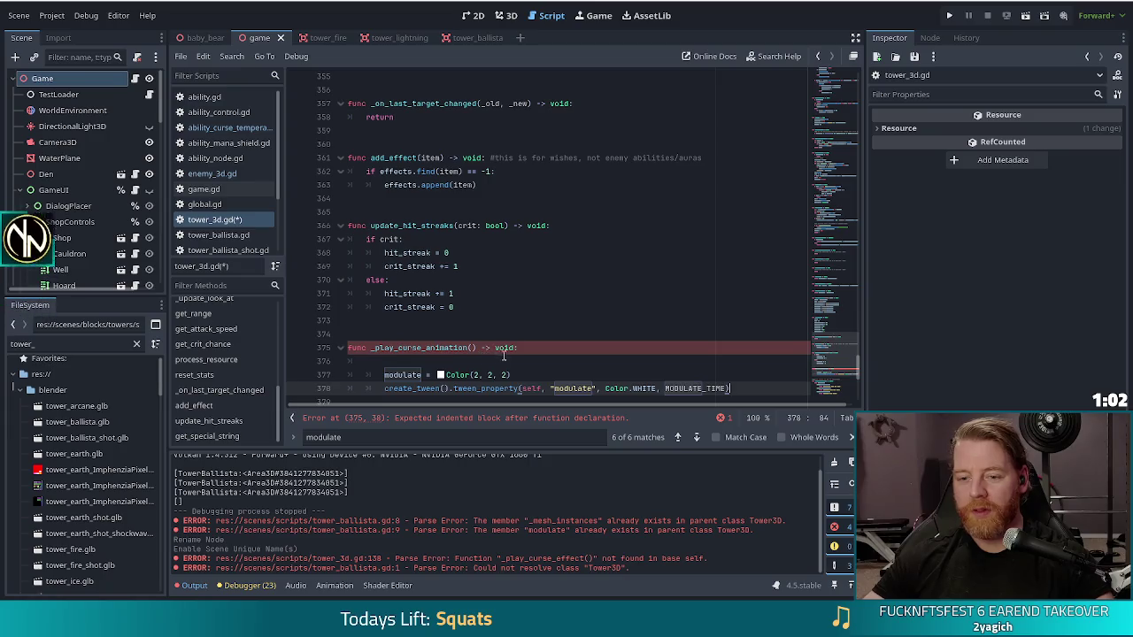
pyautogui.moveTo(512, 360); pyautogui.dragTo(402, 388)
pyautogui.hotkey('shift', 'Tab')
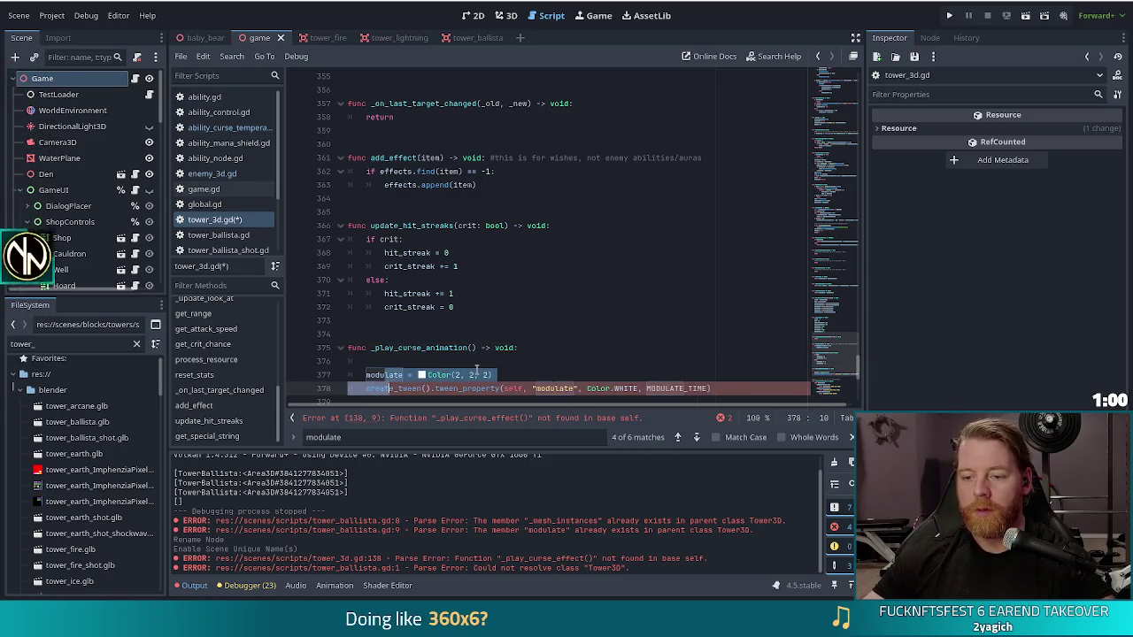
pyautogui.click(528, 348)
pyautogui.press('Delete')
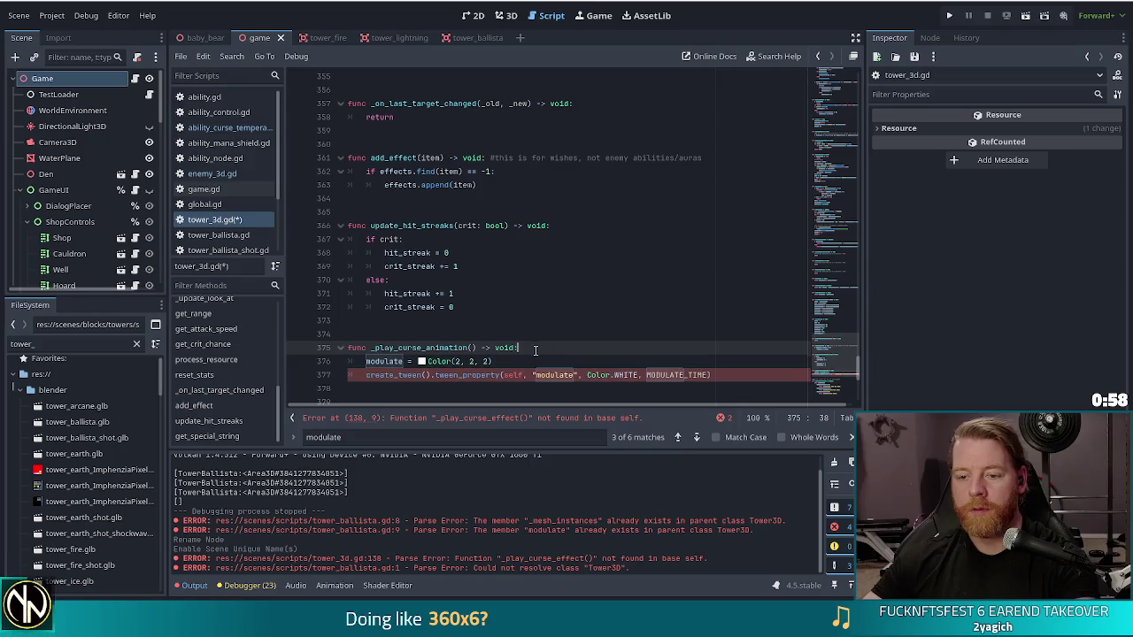
# Check the tween_property line and the undeclared MODULATE_TIME error, then save tower_3d.gd
pyautogui.scroll(-3, 514, 312)
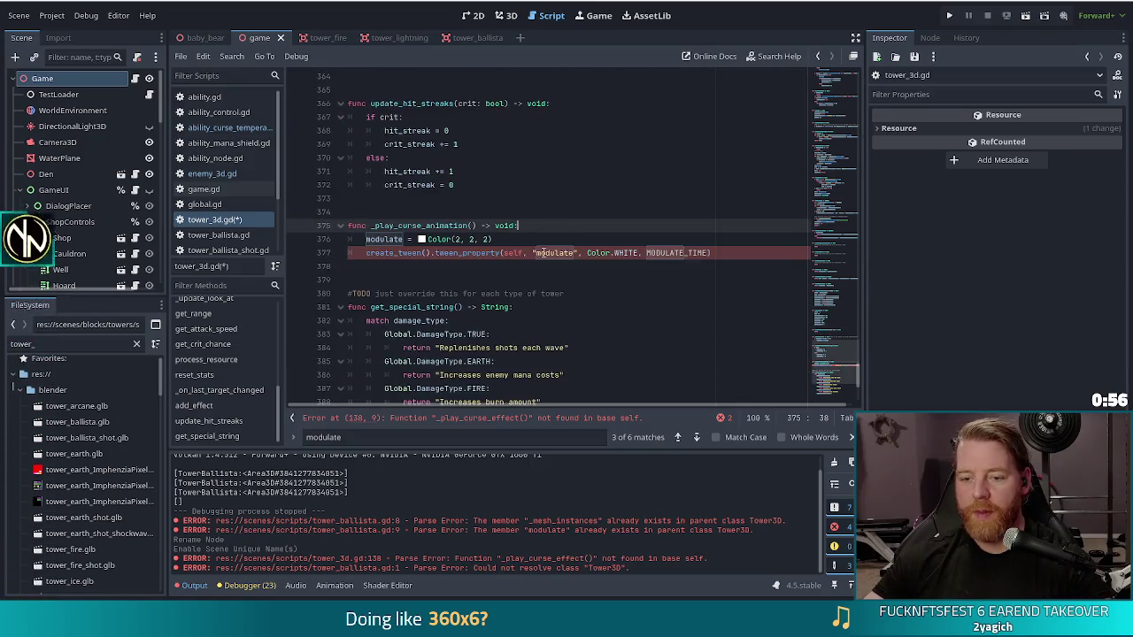
pyautogui.click(494, 252)
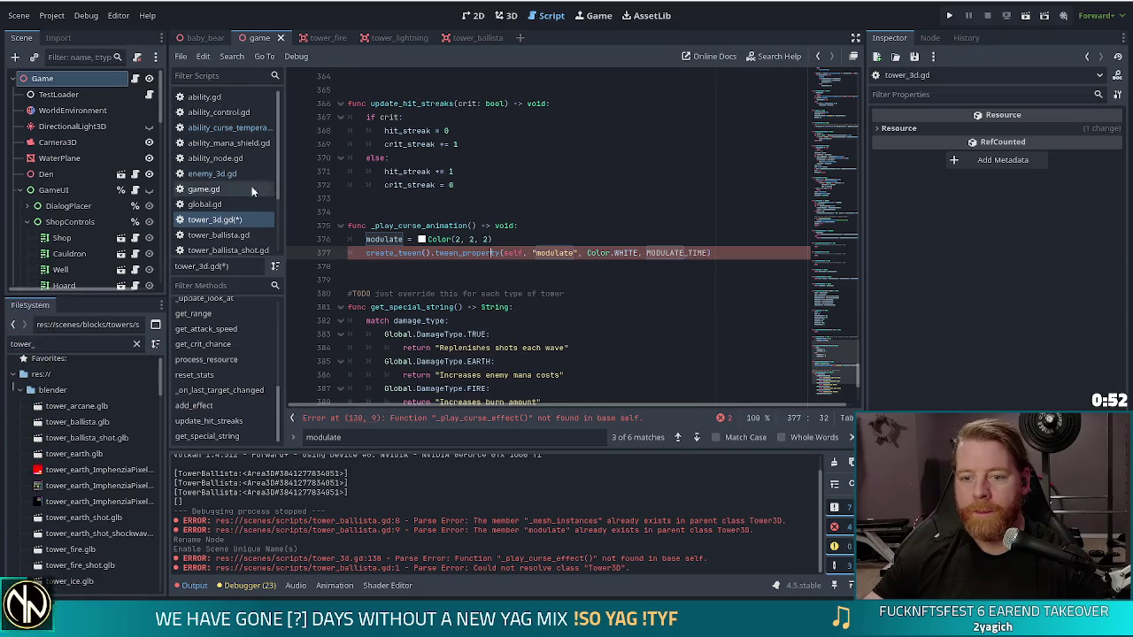
pyautogui.click(722, 419)
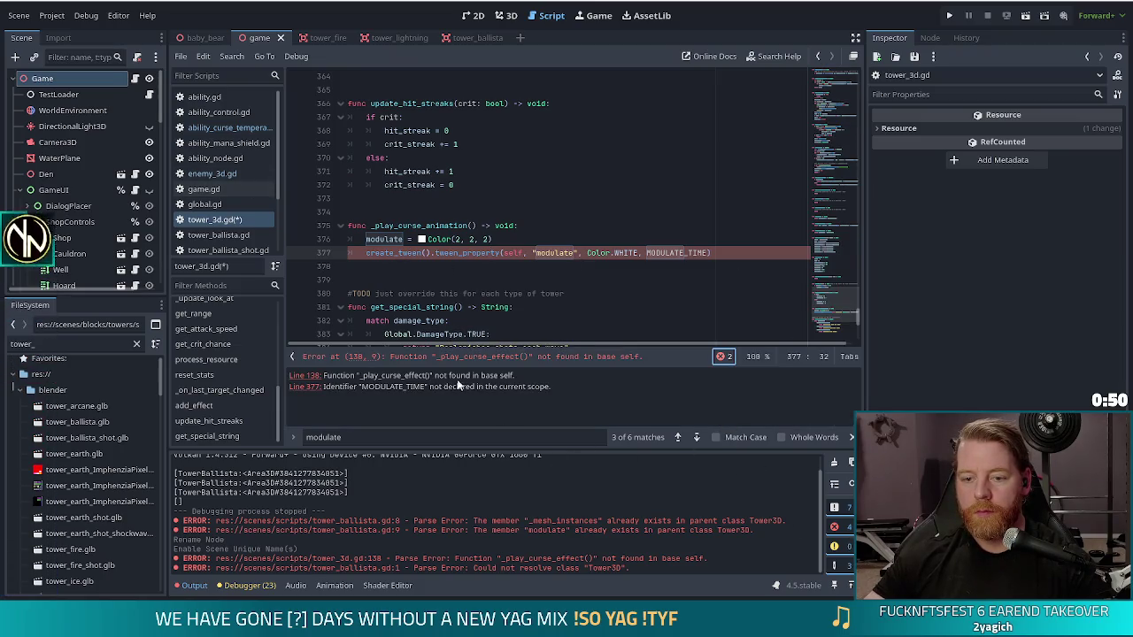
pyautogui.click(686, 252)
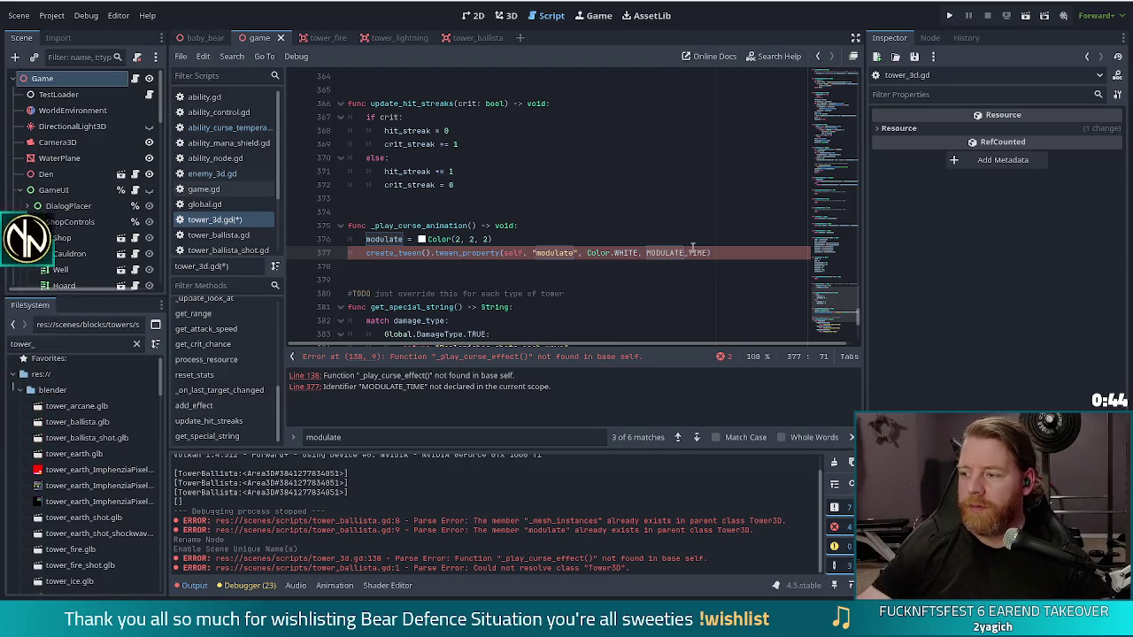
pyautogui.click(719, 358)
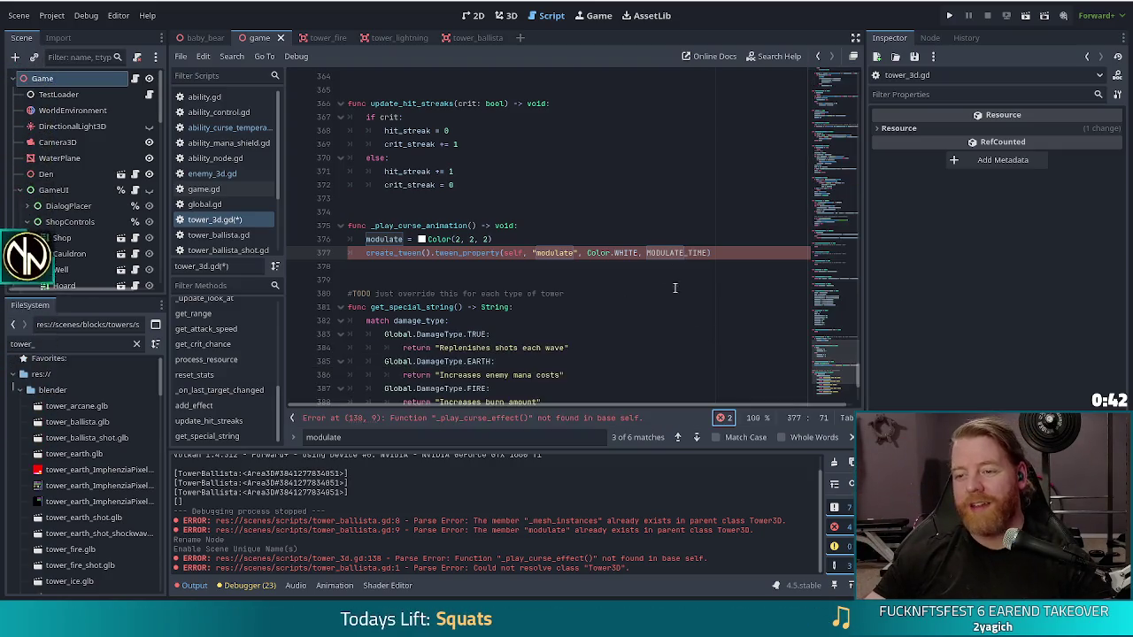
pyautogui.click(726, 254)
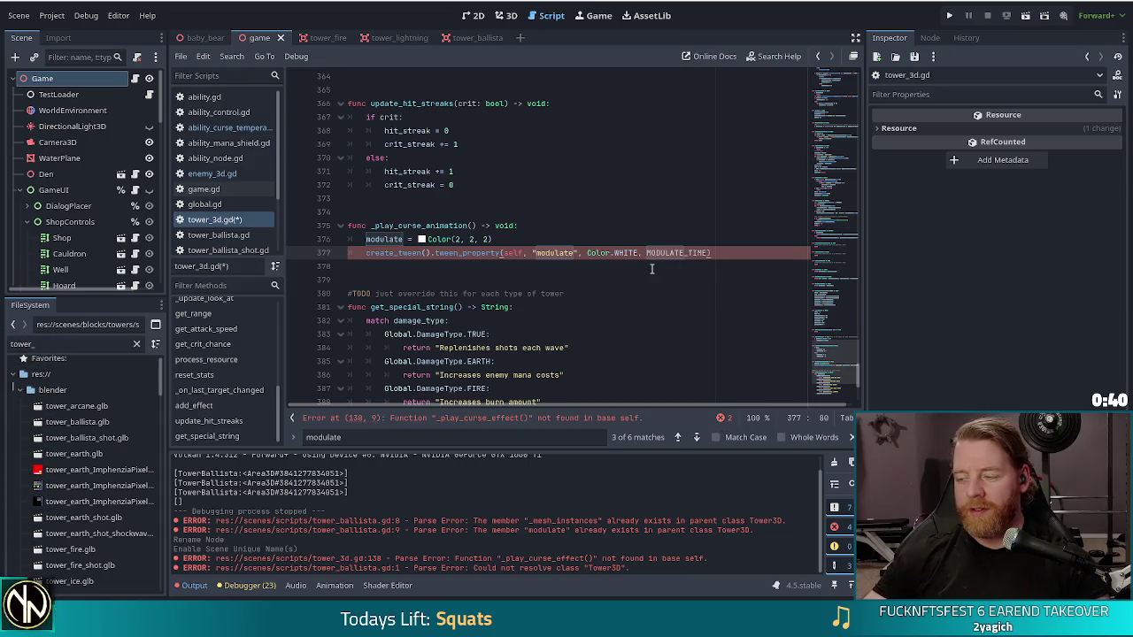
pyautogui.hotkey('ctrl', 's')
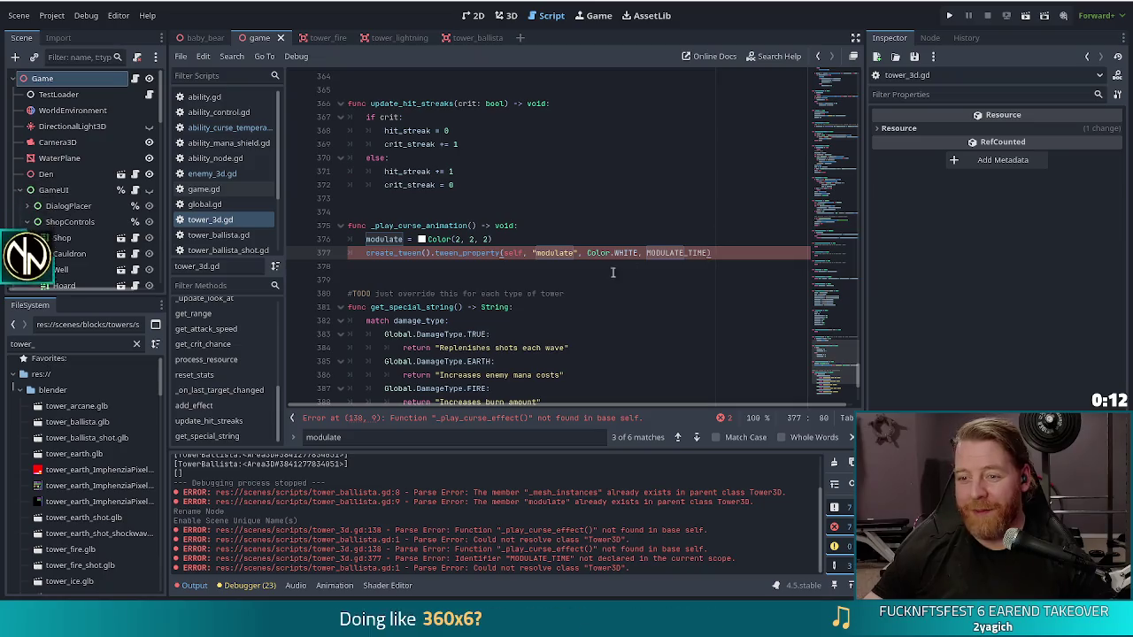
# Open enemy_3d.gd to see its receive_hit modulate flash code
pyautogui.click(222, 173)
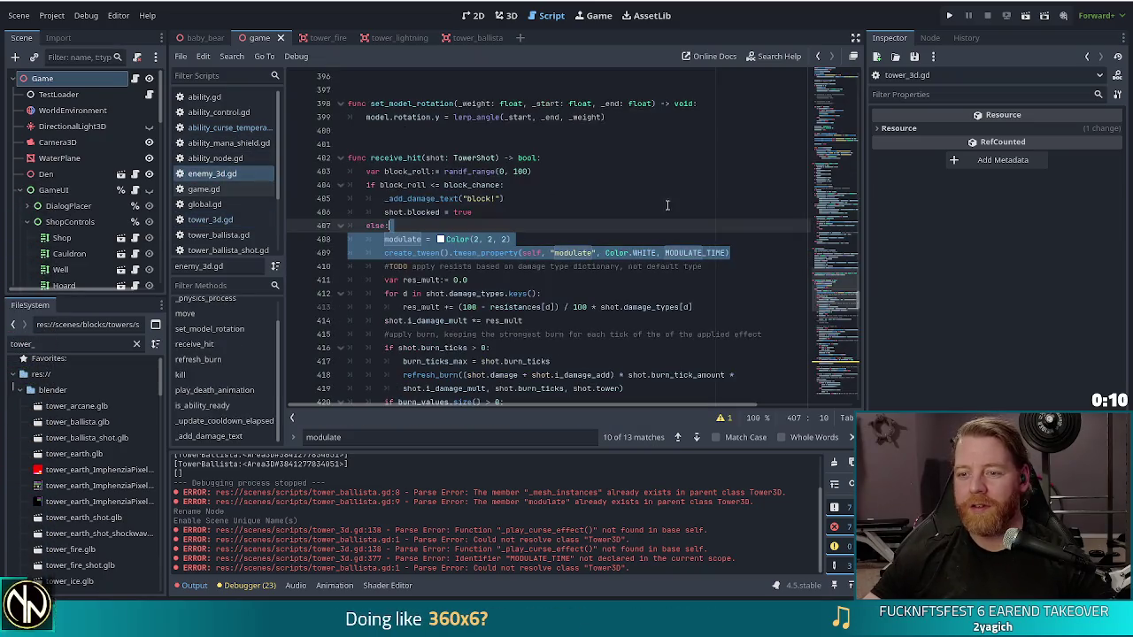
# Copy const MODULATE_TIME := 0.2 from enemy_3d.gd into tower_3d.gd below CURSE_DURATION and save
pyautogui.keyDown('ctrl'); pyautogui.click(681, 255); pyautogui.keyUp('ctrl')
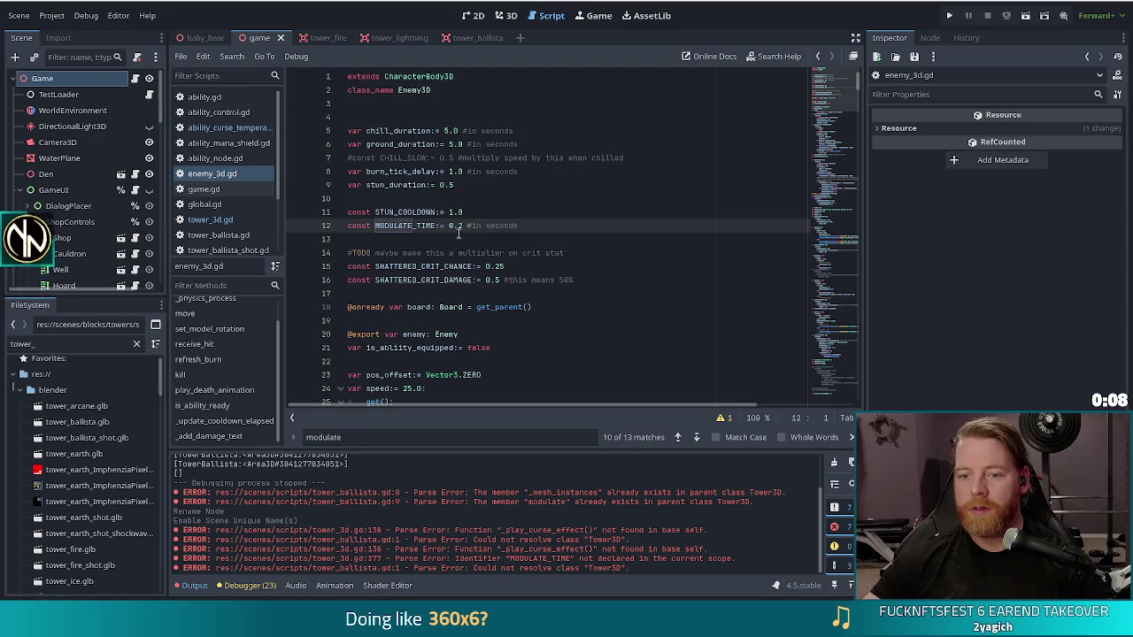
pyautogui.moveTo(525, 227); pyautogui.dragTo(467, 213)
pyautogui.hotkey('ctrl', 'c')
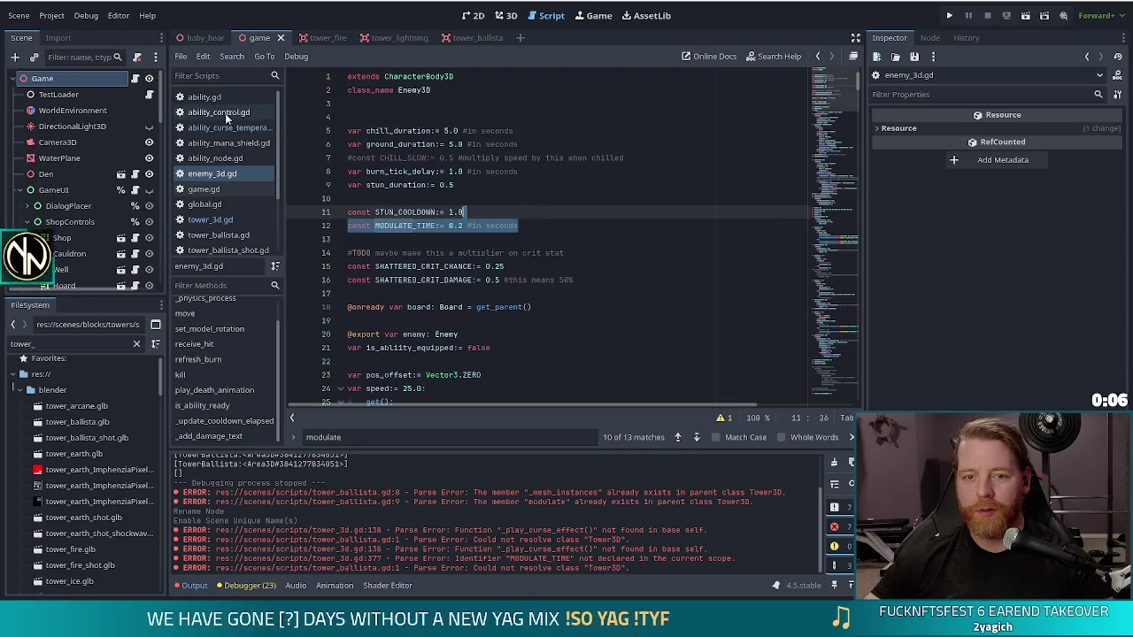
pyautogui.click(210, 220)
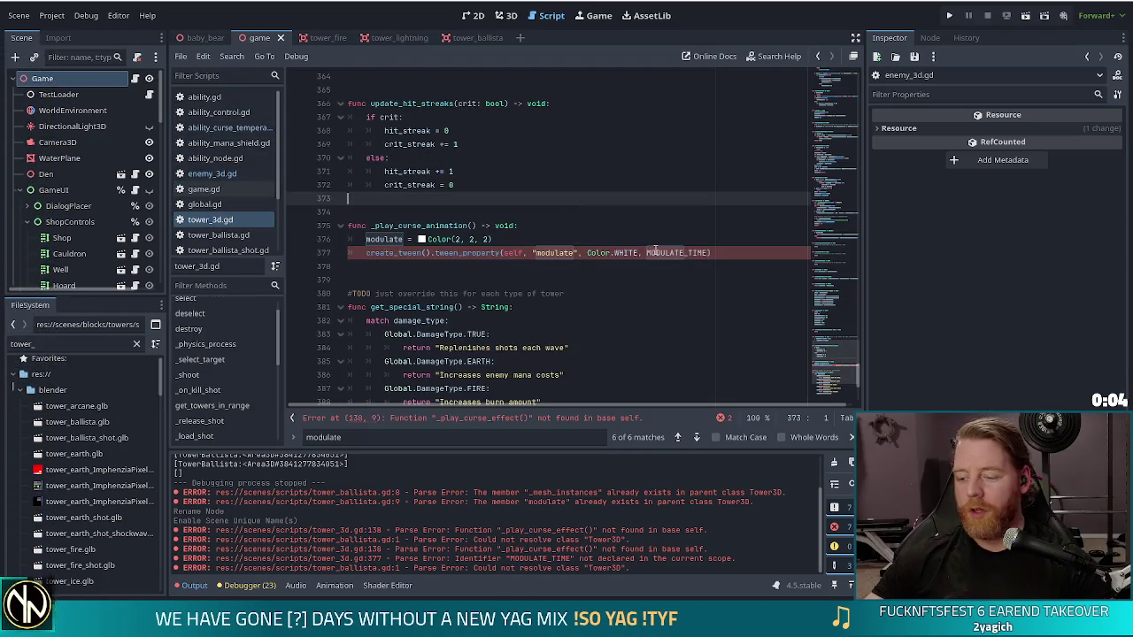
pyautogui.hotkey('ctrl', 'Home')
pyautogui.click(532, 130)
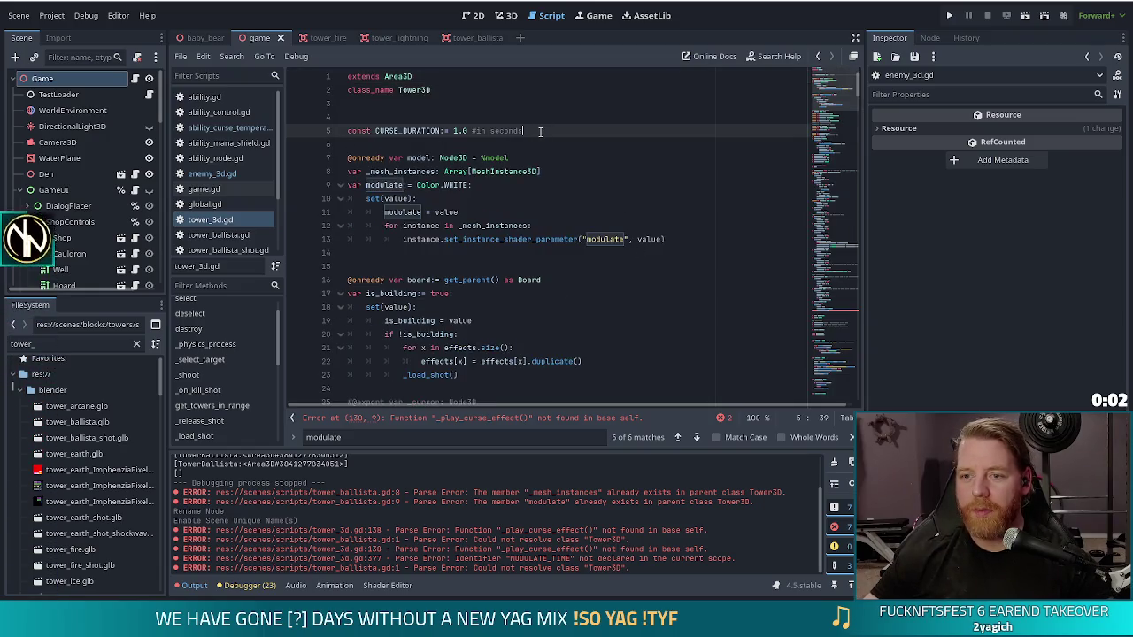
pyautogui.hotkey('ctrl', 'v')
pyautogui.hotkey('ctrl', 's')
pyautogui.moveTo(839, 173)
pyautogui.mouseDown()
pyautogui.moveTo(832, 245)
pyautogui.moveTo(843, 187)
pyautogui.mouseUp()
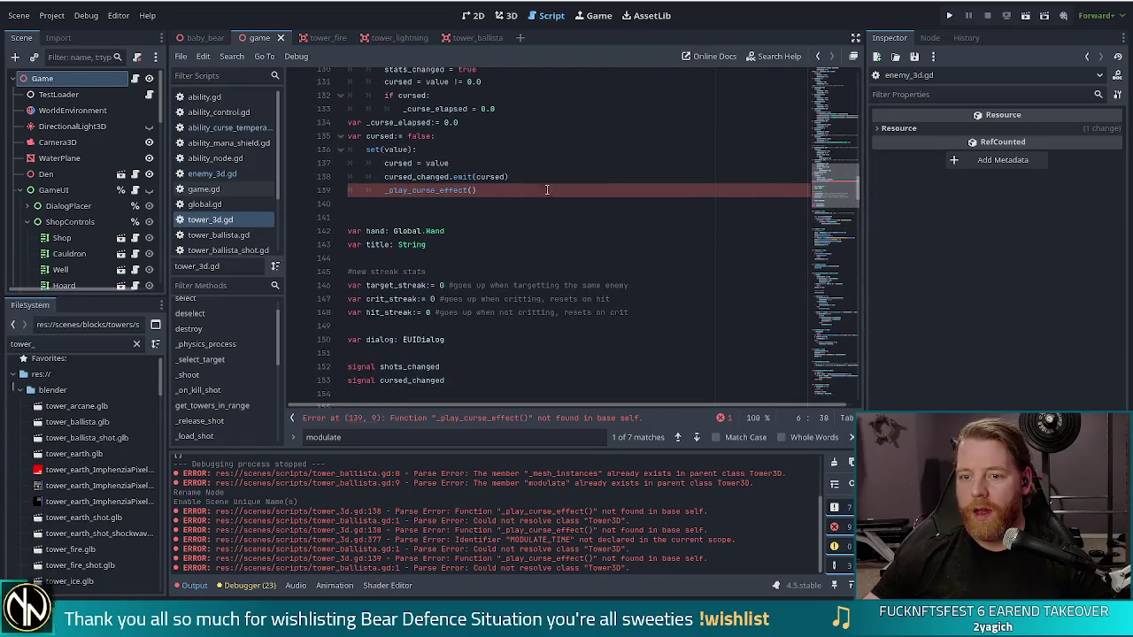
# Rename the cursed setter's _play_curse_effect call to _play_curse_animation and save
pyautogui.click(470, 190)
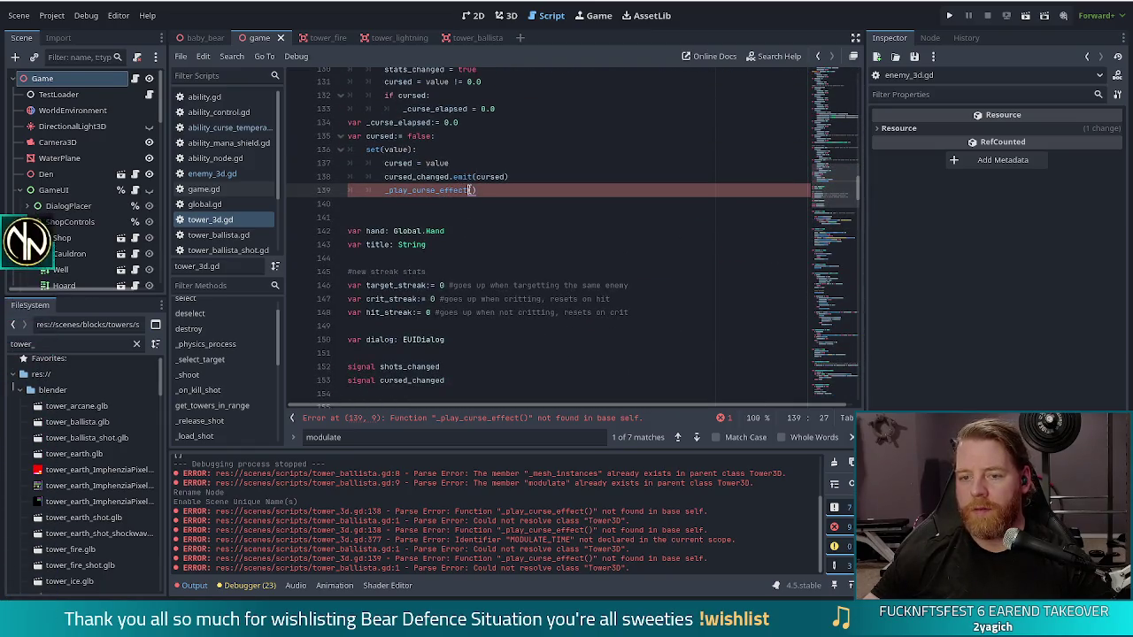
pyautogui.keyDown('shift'); pyautogui.click(441, 192); pyautogui.keyUp('shift')
pyautogui.write('animation')
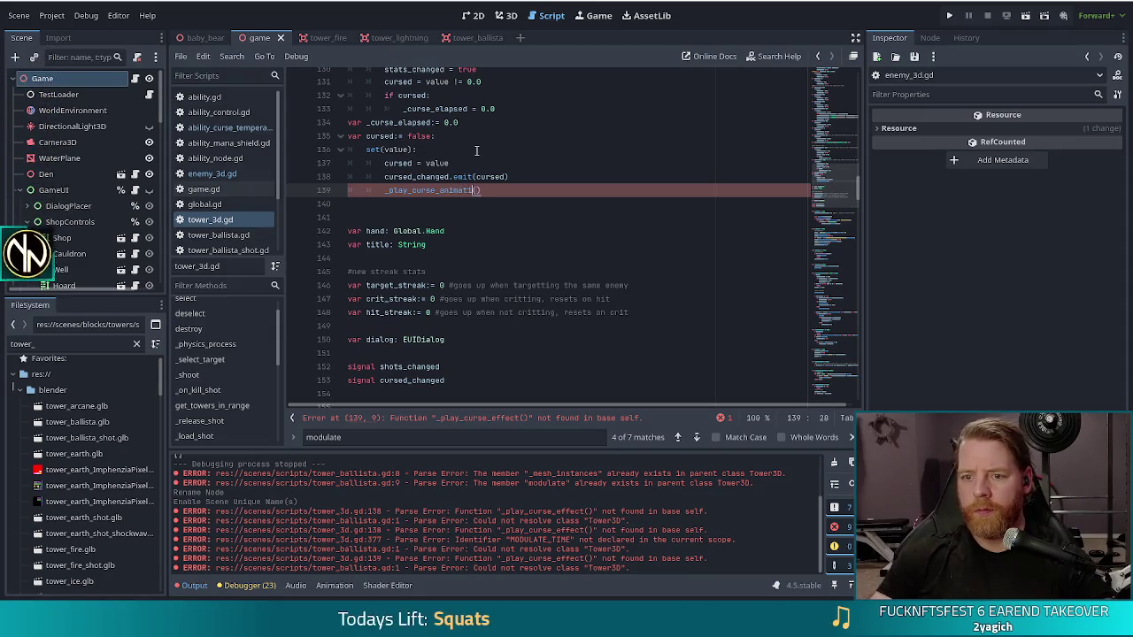
pyautogui.hotkey('ctrl', 's')
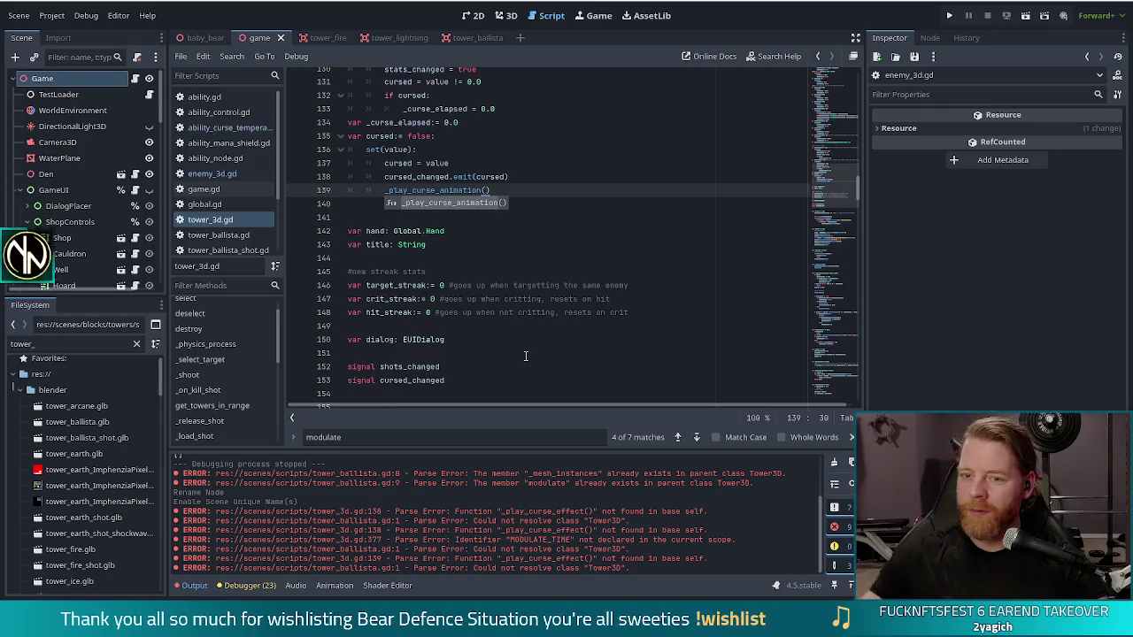
# Wrap the _play_curse_animation() call in 'if cursed:', save, and run the project
pyautogui.click(389, 190)
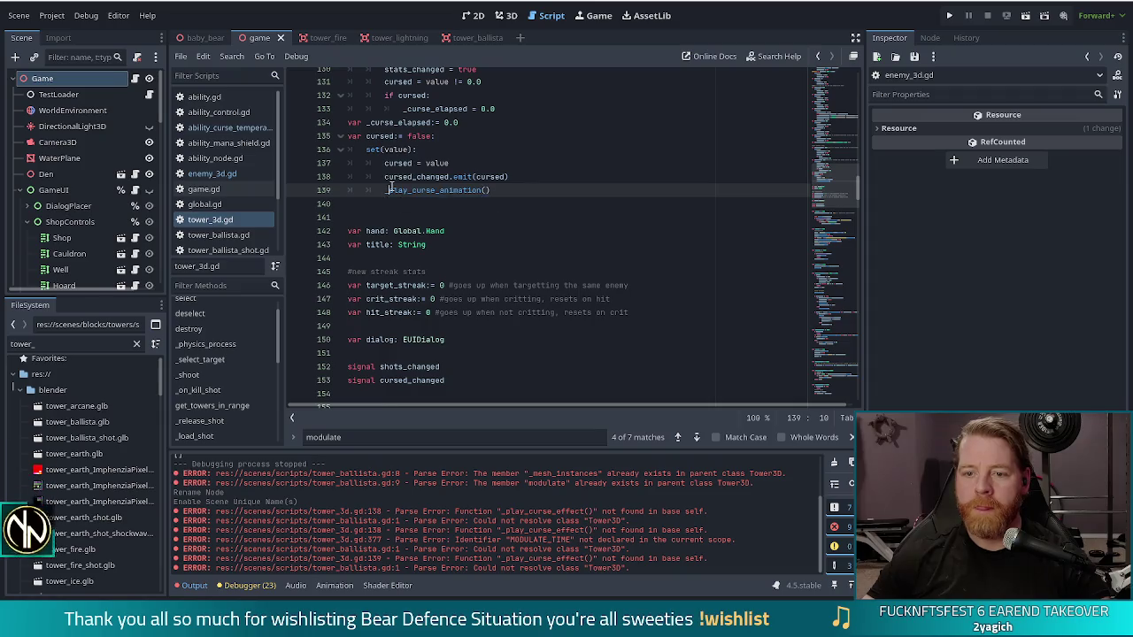
pyautogui.click(537, 172)
pyautogui.press('Return')
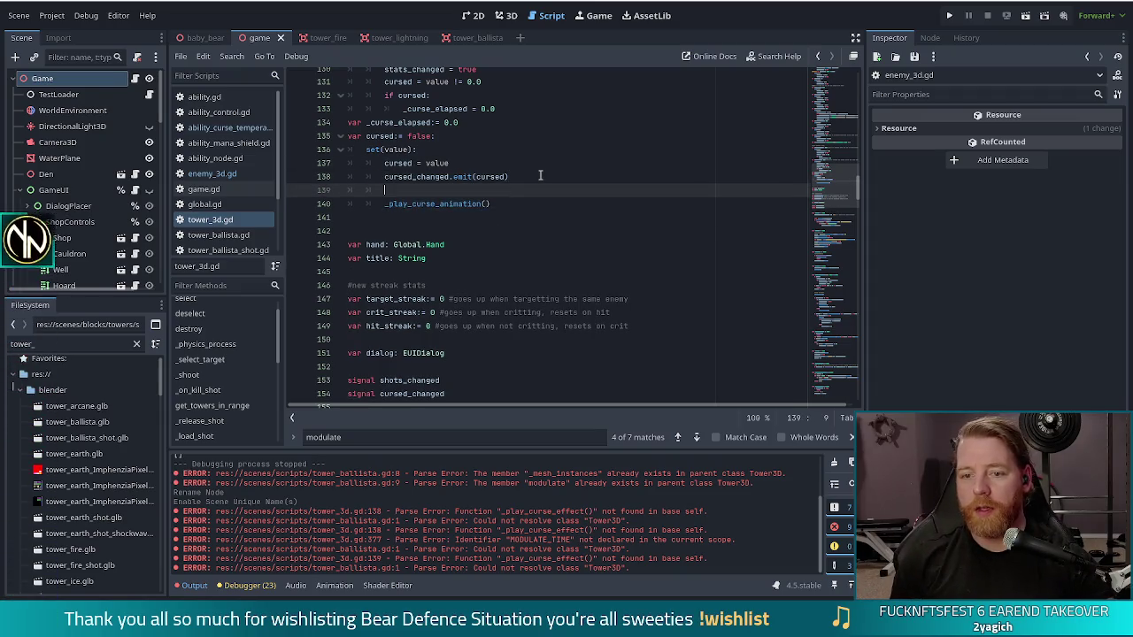
pyautogui.write('ifcursed:')
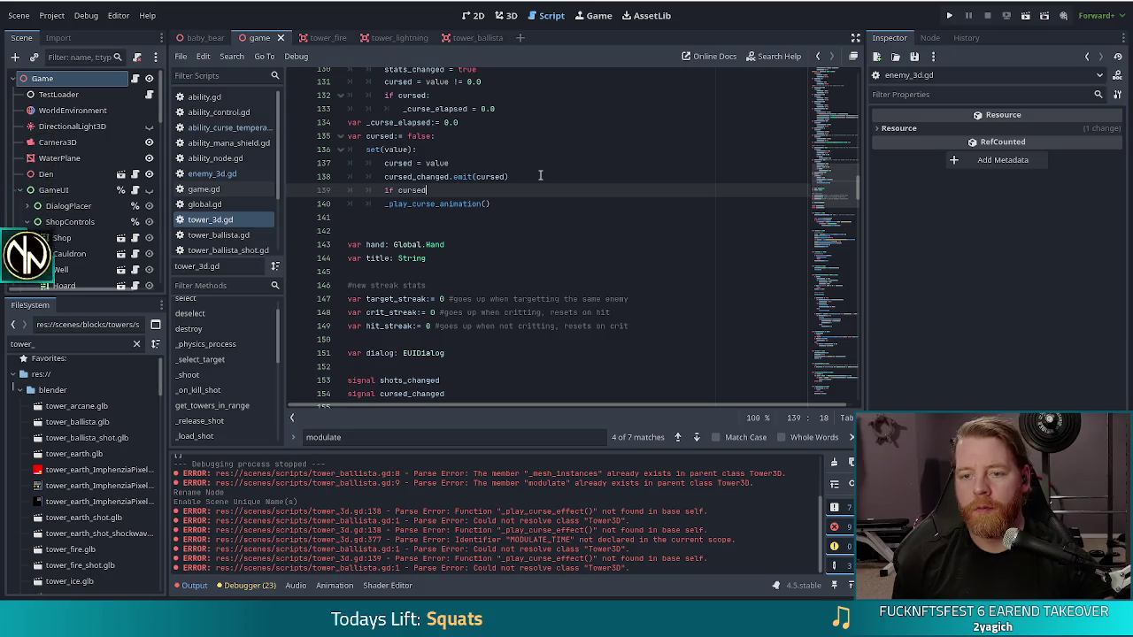
pyautogui.press('Down')
pyautogui.press('Home')
pyautogui.press('Tab')
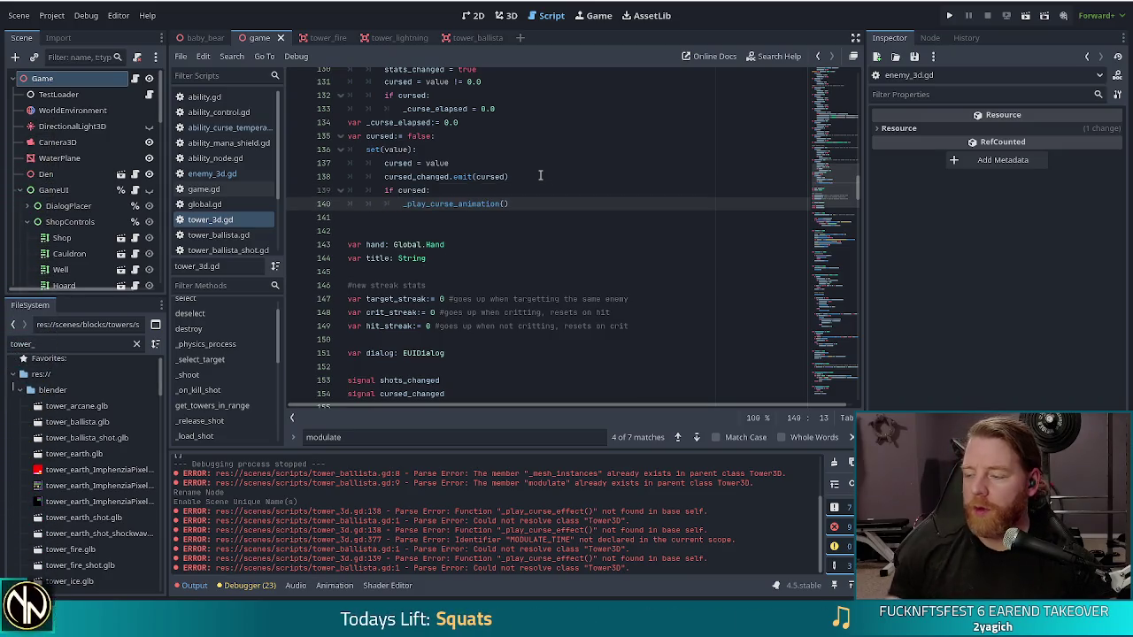
pyautogui.hotkey('ctrl', 's')
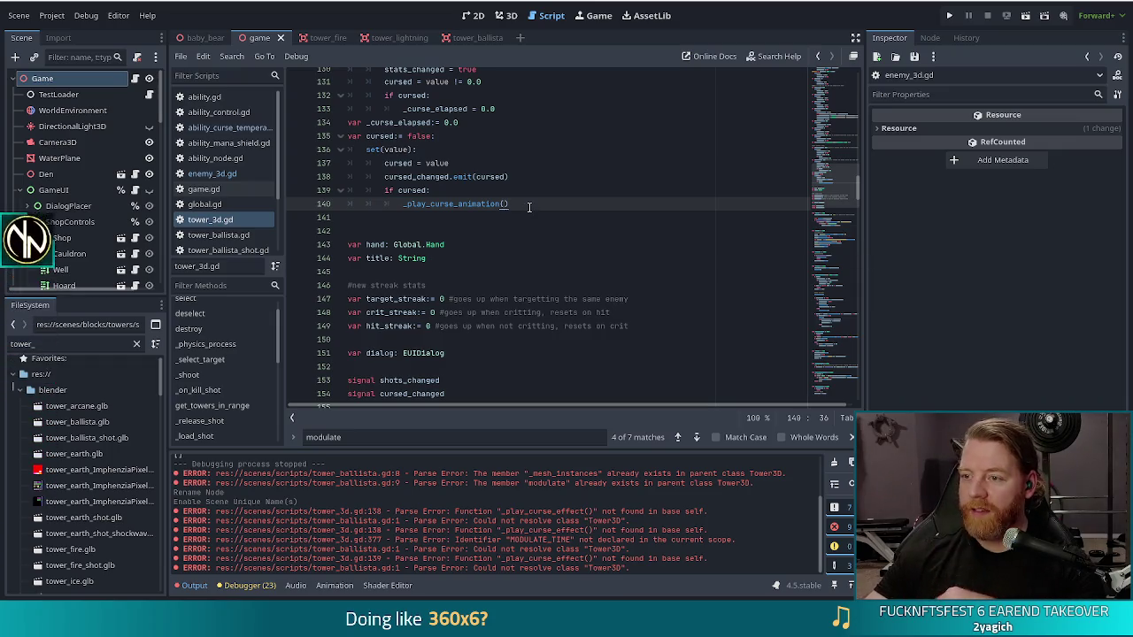
pyautogui.click(948, 15)
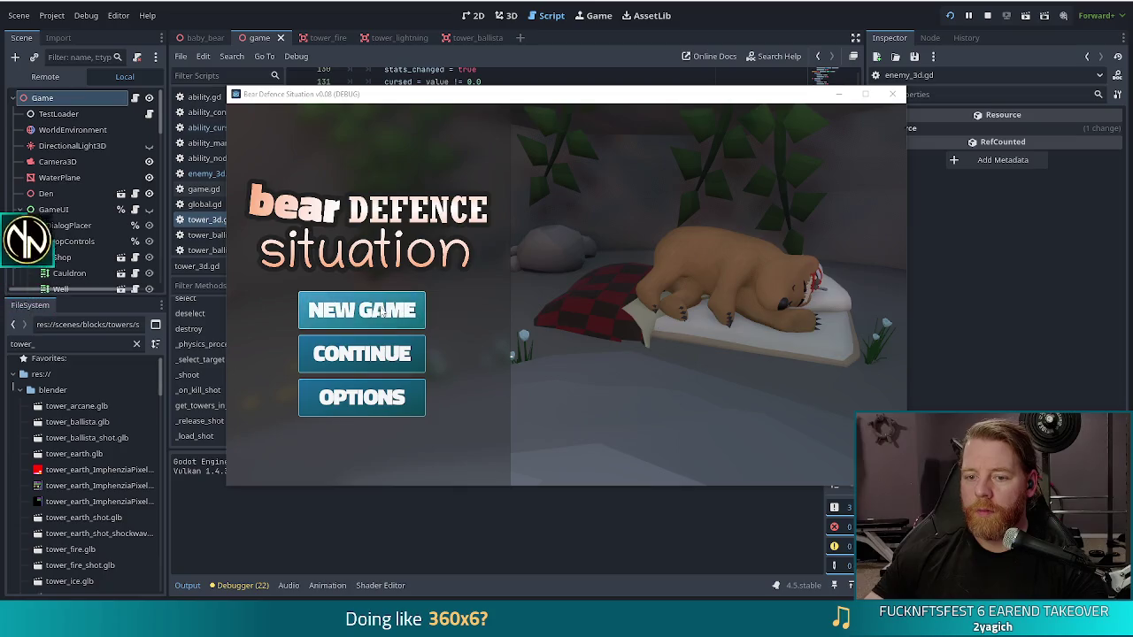
# Start a new game, view the wave info, and bring up the Ballista Tower – Pair card details
pyautogui.click(380, 312)
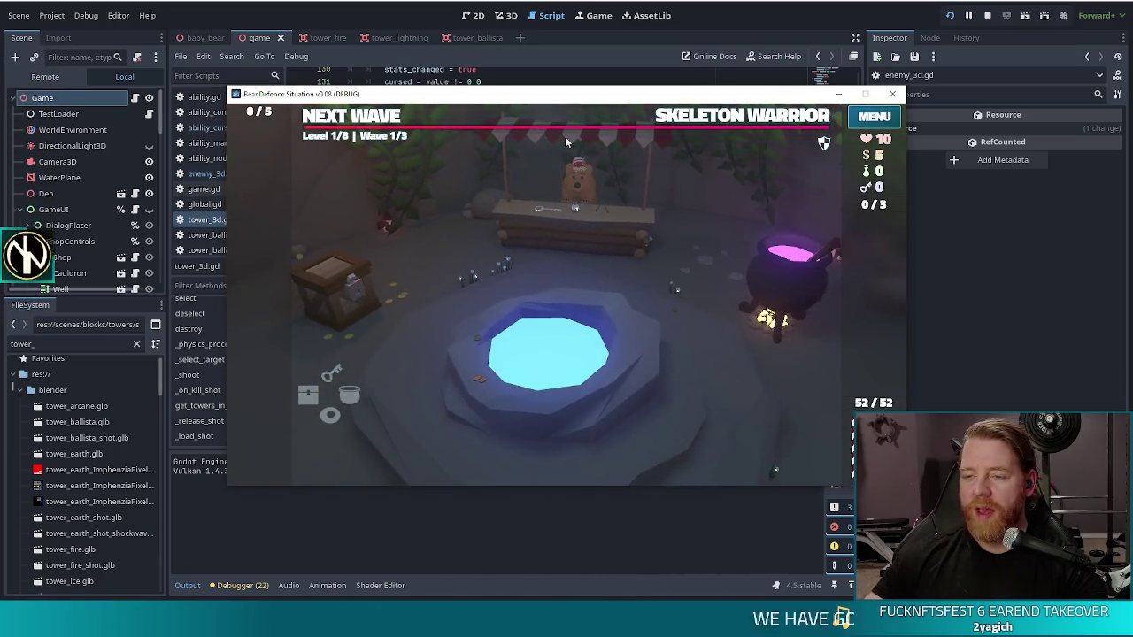
pyautogui.moveTo(640, 102)
pyautogui.mouseDown()
pyautogui.moveTo(570, 85)
pyautogui.moveTo(591, 86)
pyautogui.mouseUp()
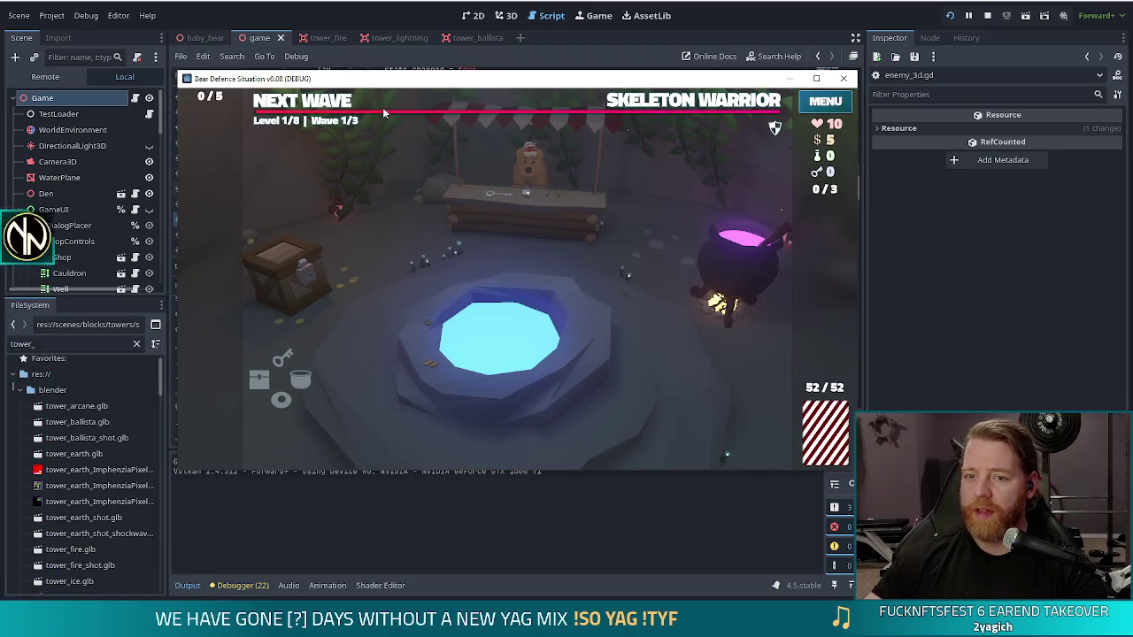
pyautogui.click(639, 102)
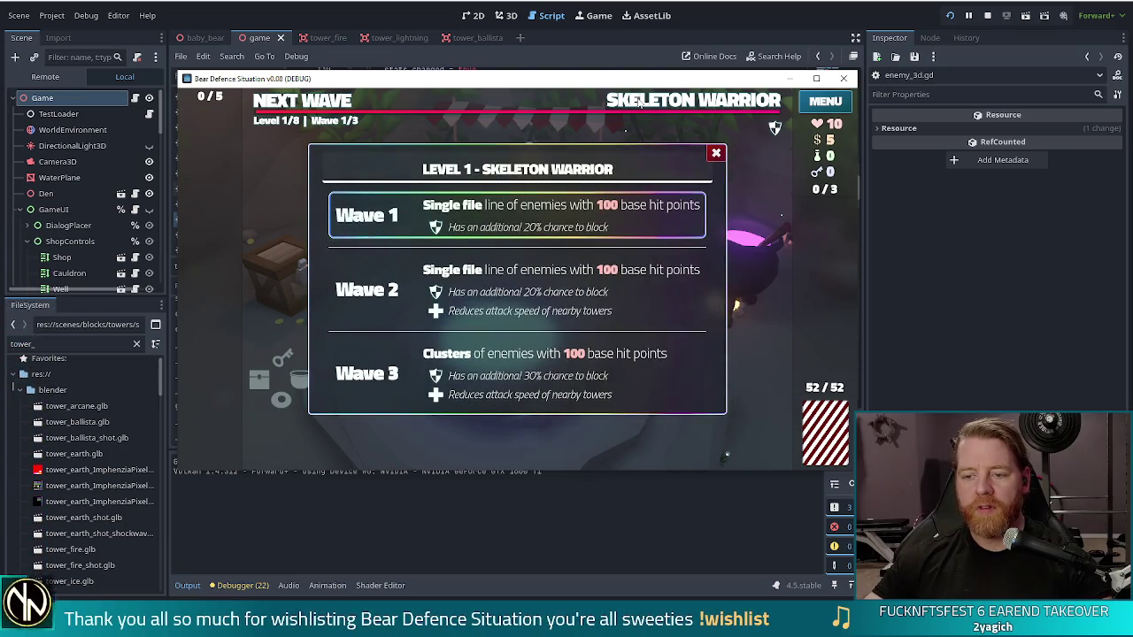
pyautogui.click(301, 102)
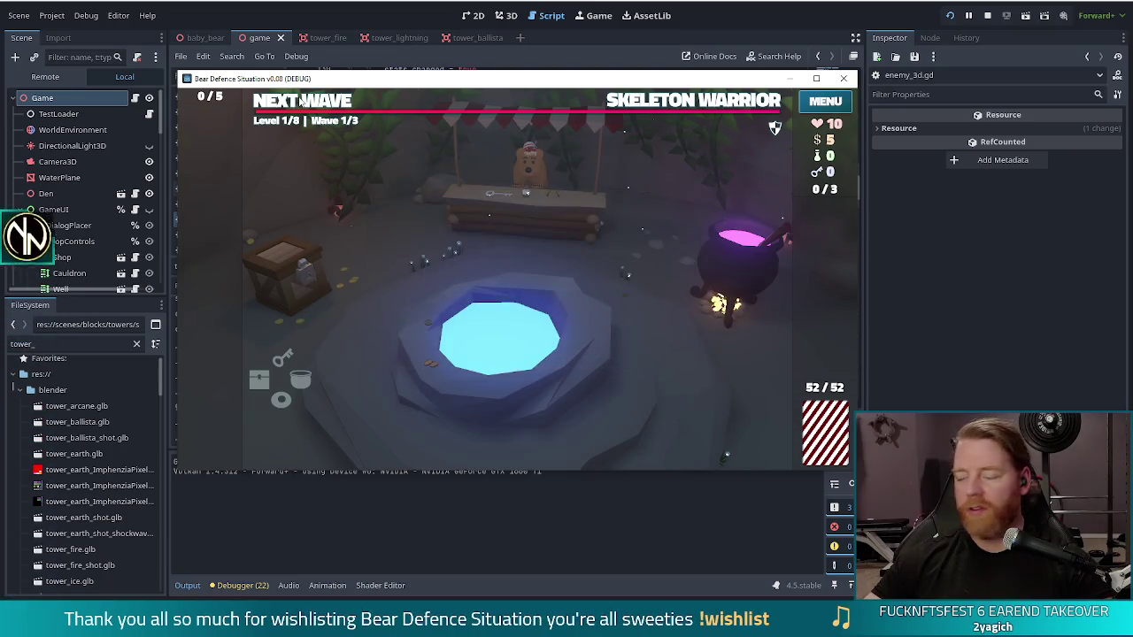
pyautogui.click(301, 103)
pyautogui.click(659, 440)
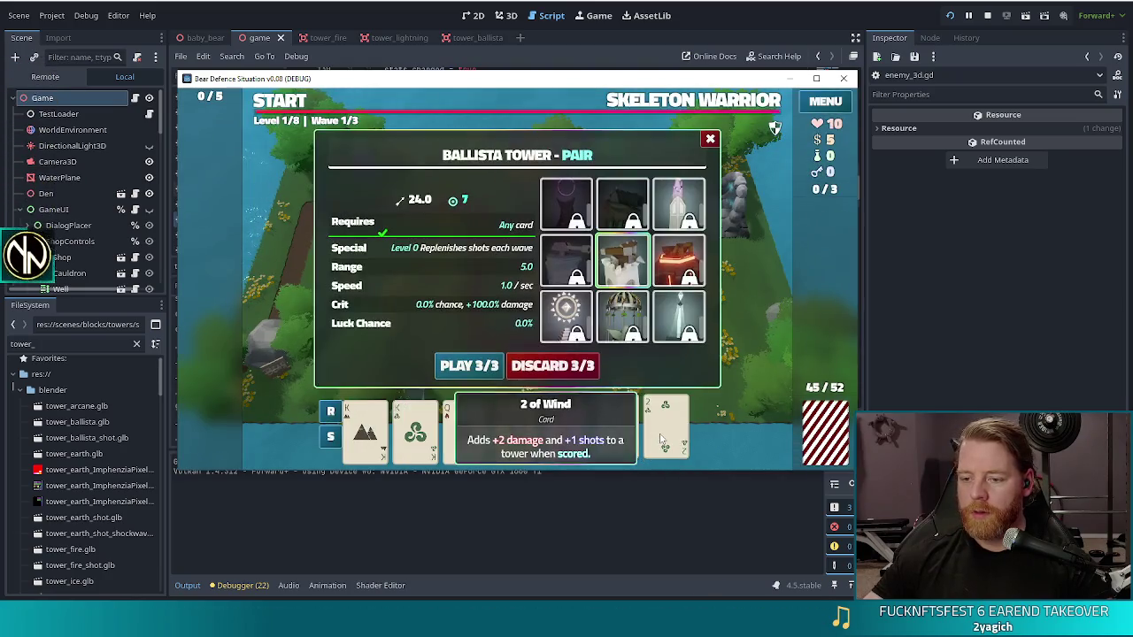
# Play the three cards as a ballista tower and place it inside the path loop
pyautogui.click(469, 365)
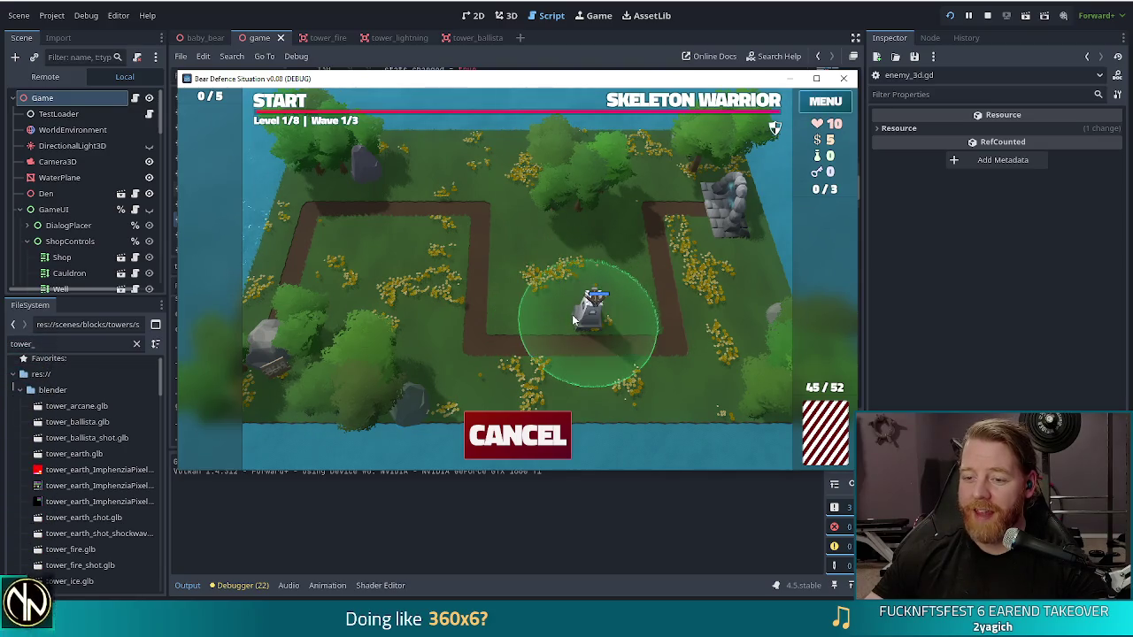
pyautogui.click(573, 314)
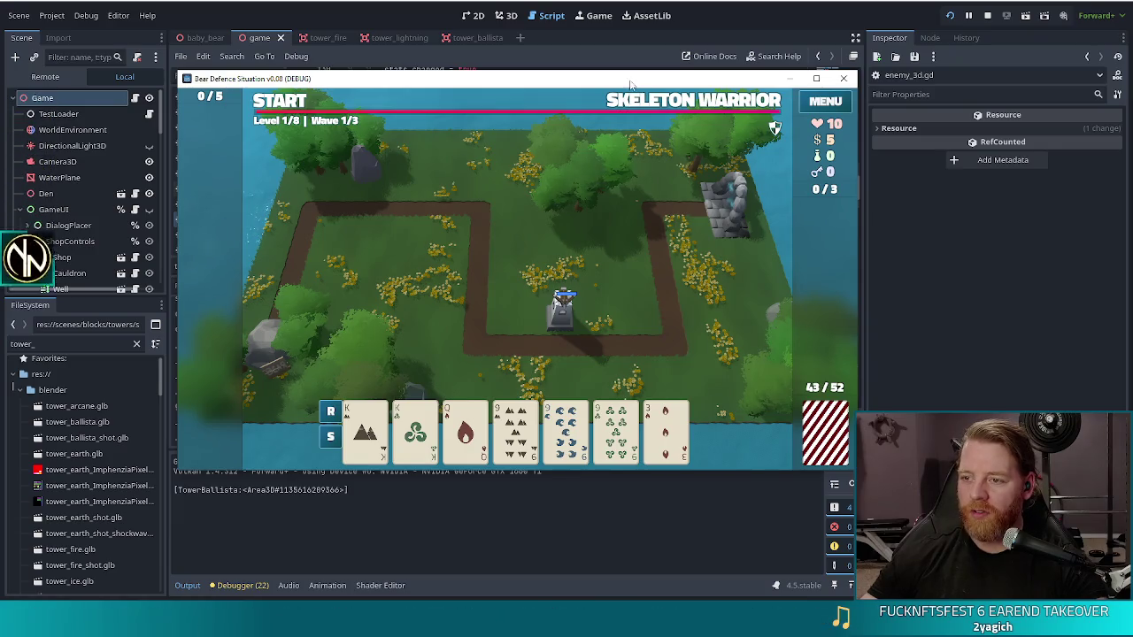
pyautogui.moveTo(640, 84); pyautogui.dragTo(606, 82)
# Make the game fullscreen with F11 and dismiss the Wave 1 complete summary
pyautogui.press('F11')
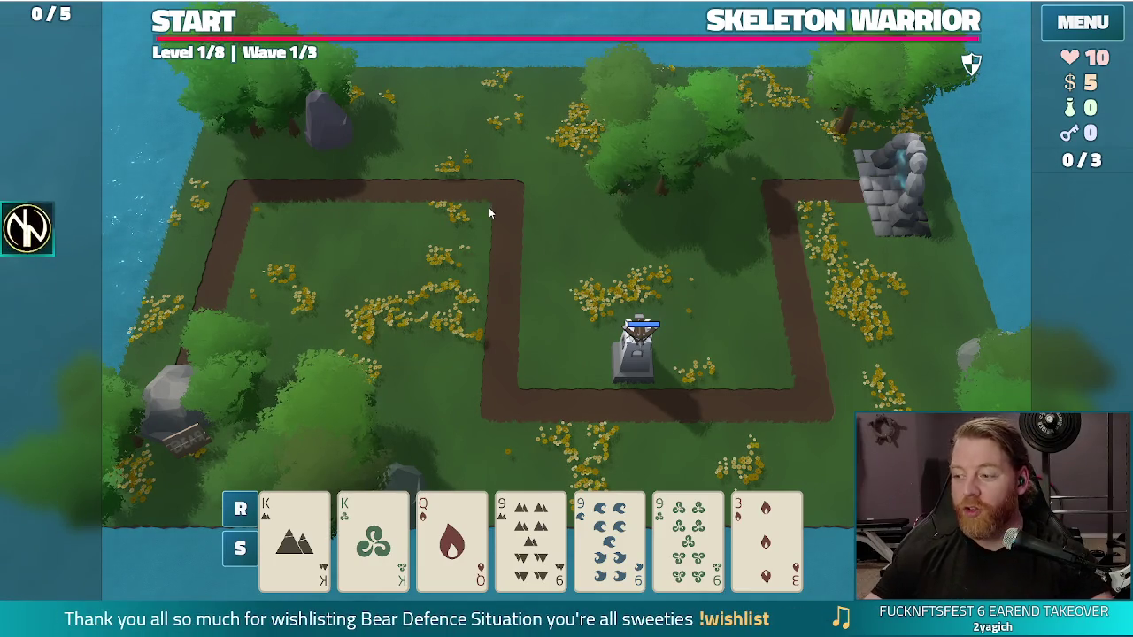
pyautogui.click(566, 405)
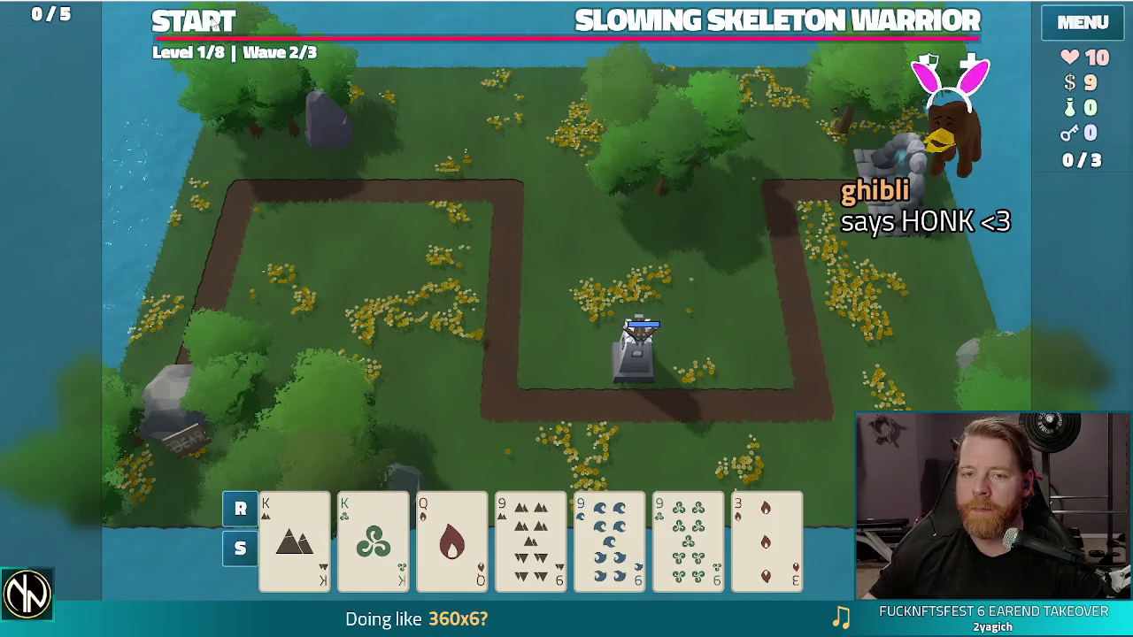
# Start Wave 2 against the Slowing Skeleton Warrior
pyautogui.click(213, 24)
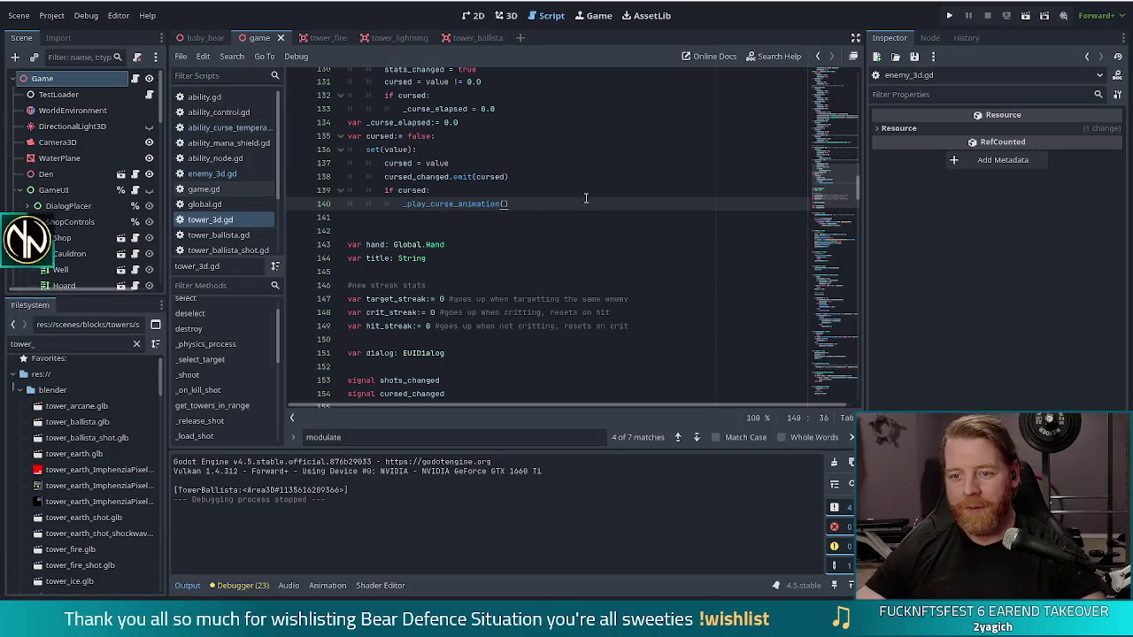
# Return to the _play_curse_animation call line in tower_3d.gd and relaunch the game
pyautogui.click(526, 192)
pyautogui.click(543, 201)
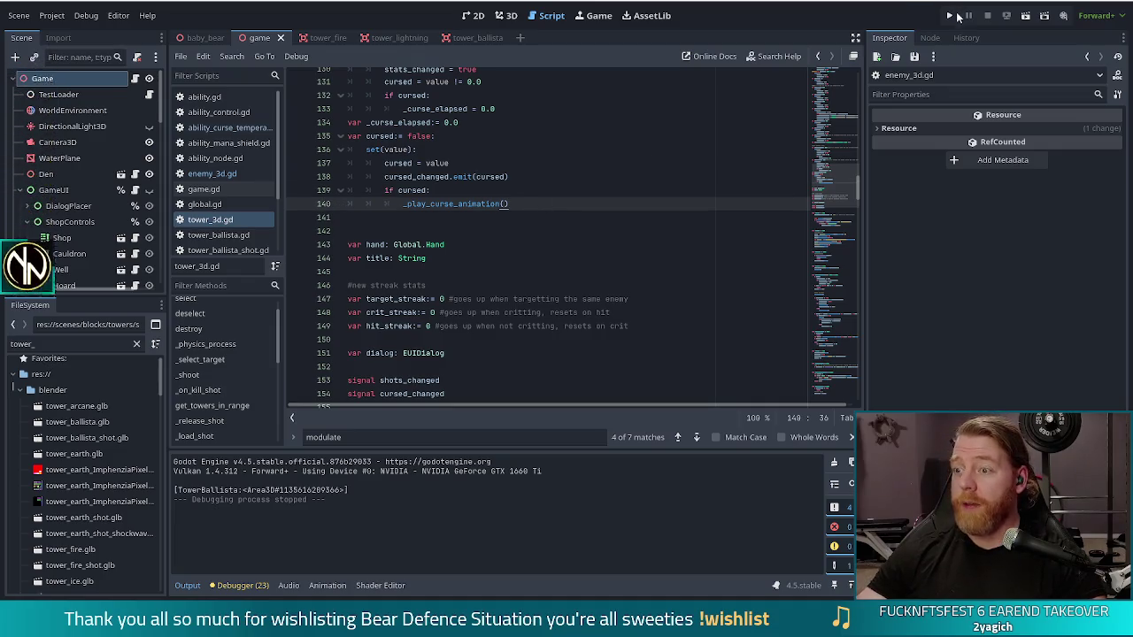
pyautogui.click(958, 16)
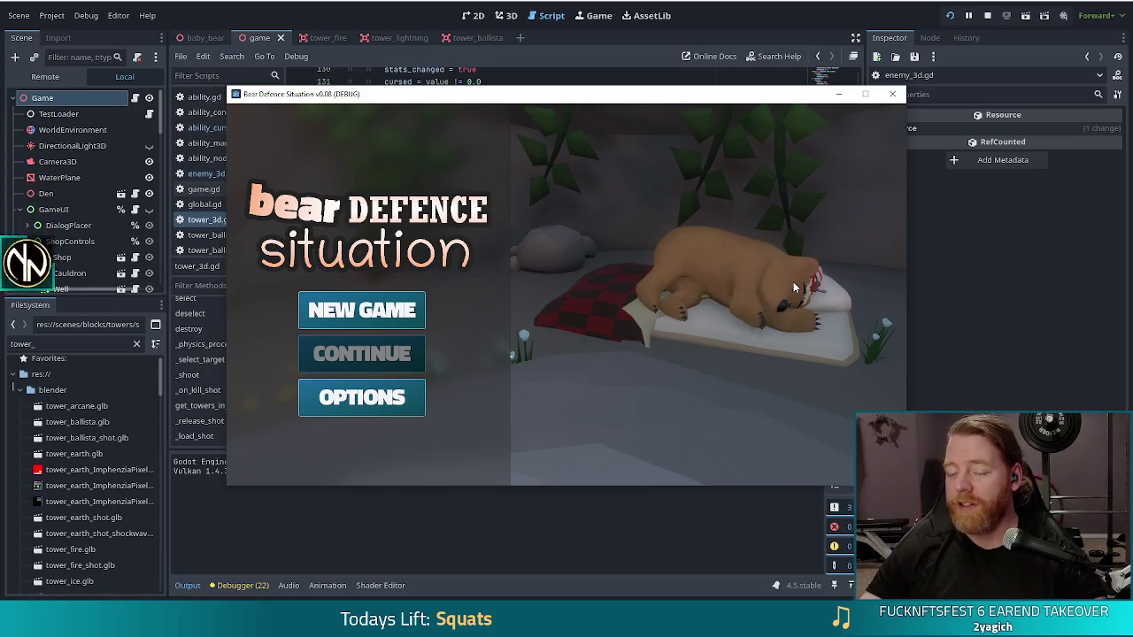
# Start a new game, check the Earth Golem details, and build an Ace-pair ballista inside the path loop
pyautogui.click(383, 309)
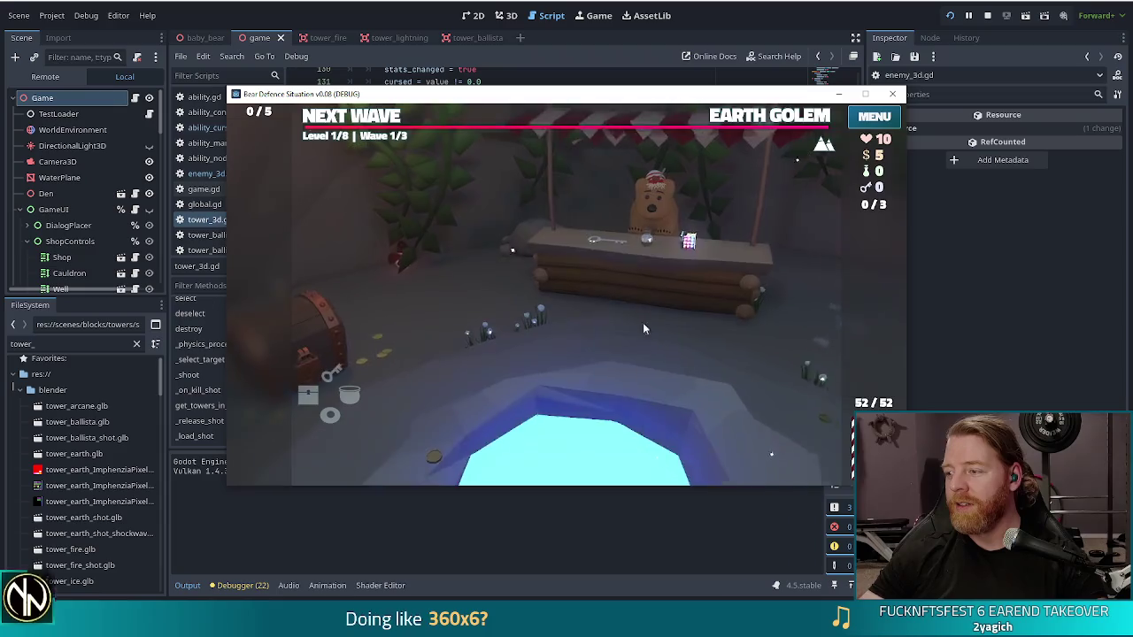
pyautogui.click(771, 119)
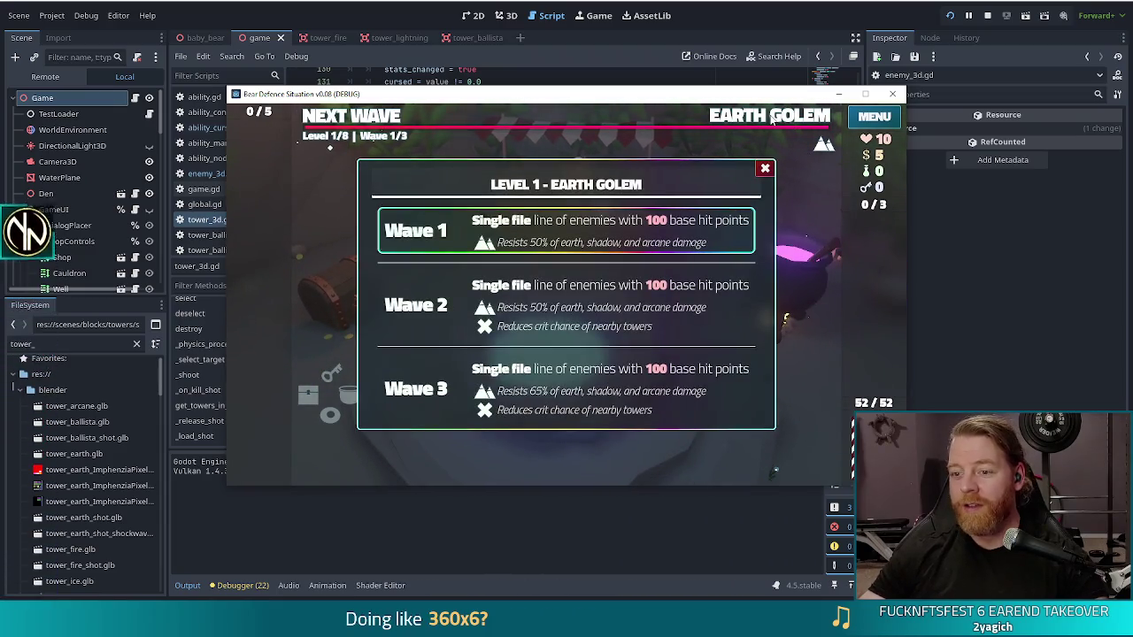
pyautogui.click(775, 117)
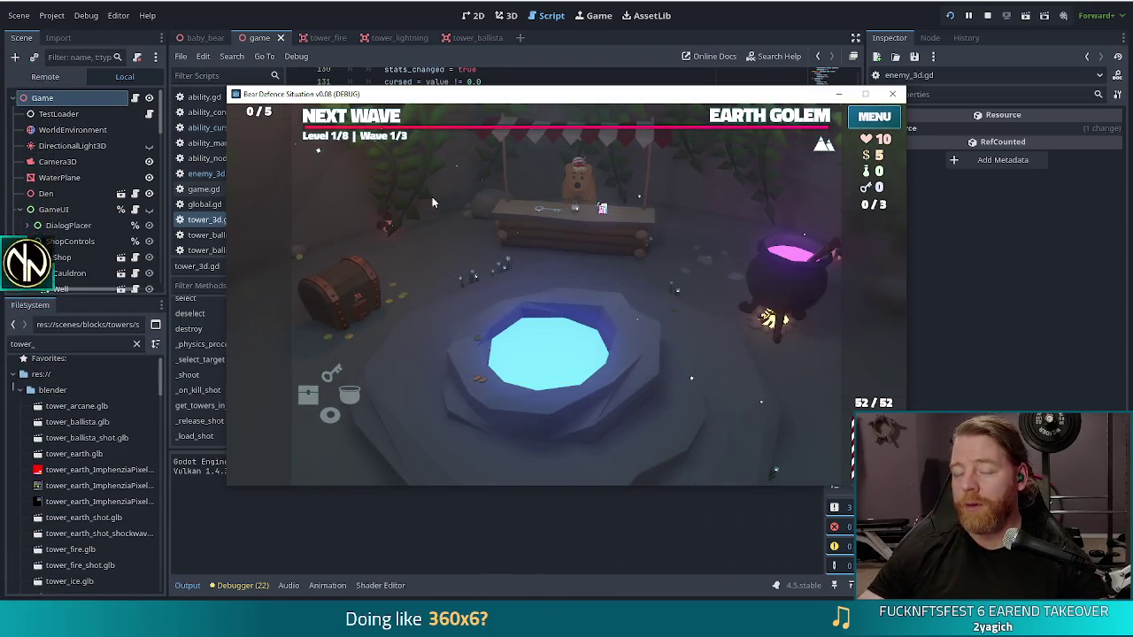
pyautogui.click(385, 126)
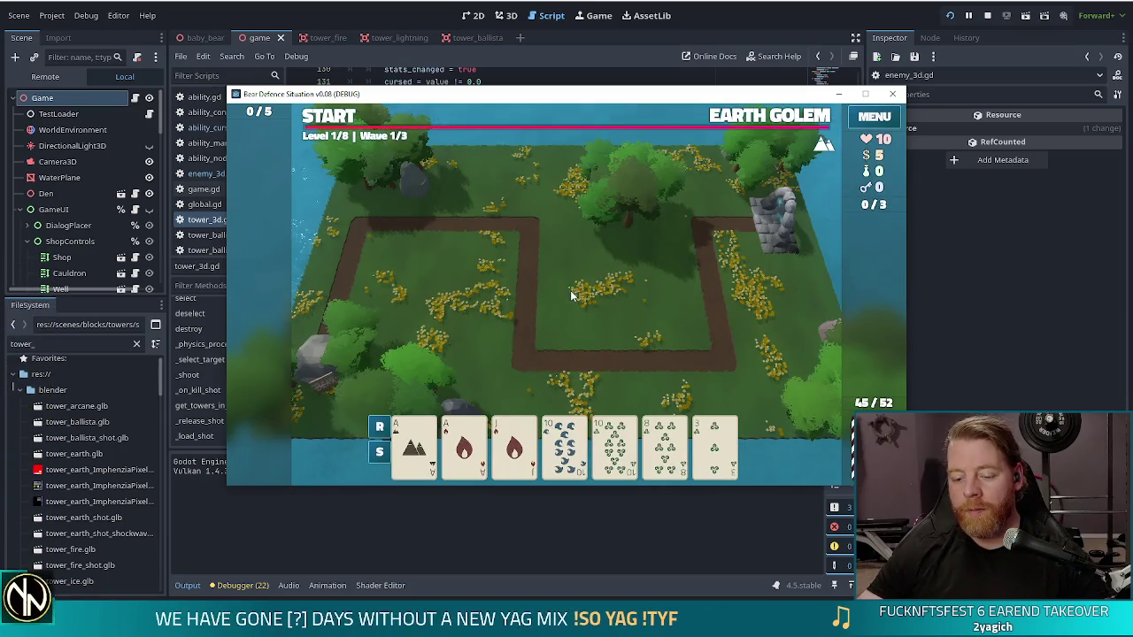
pyautogui.click(569, 361)
pyautogui.click(415, 447)
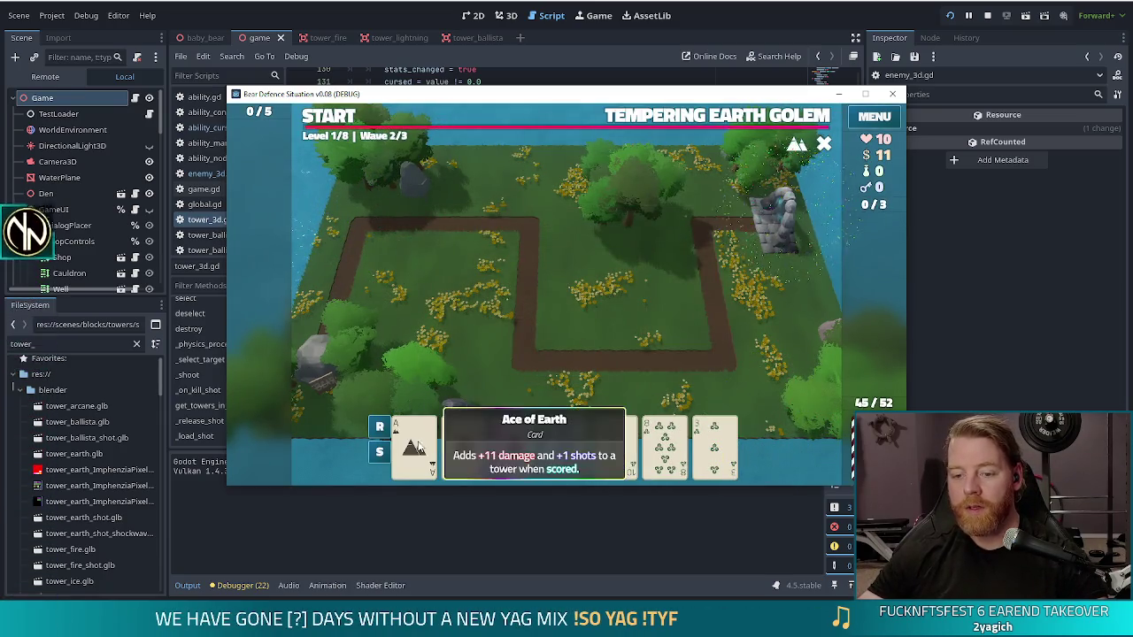
pyautogui.click(464, 447)
pyautogui.click(526, 385)
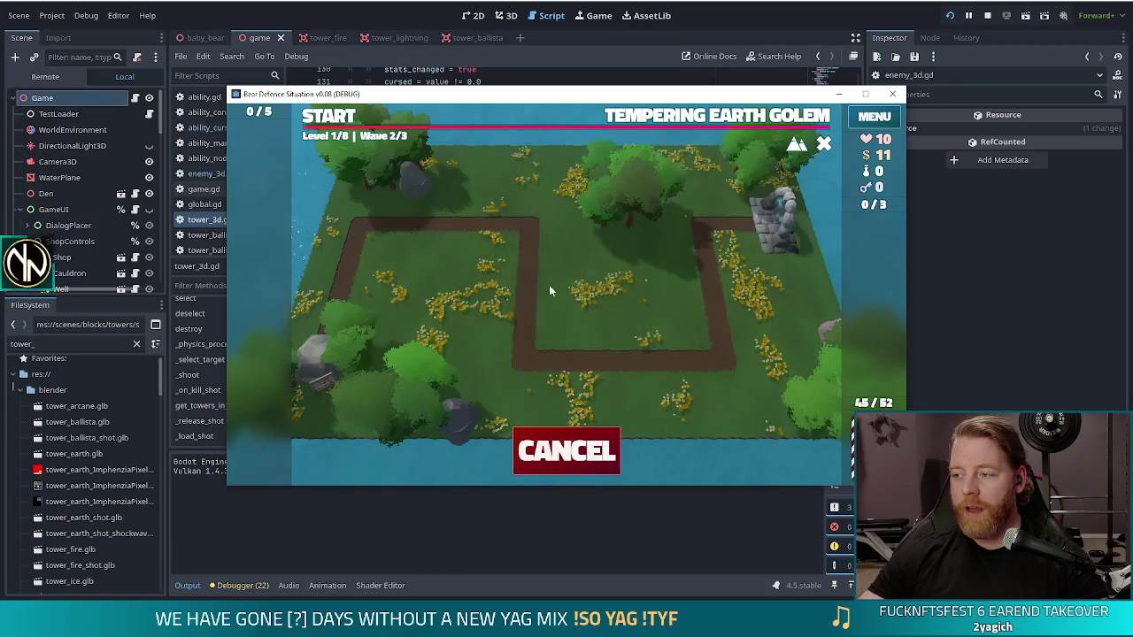
pyautogui.click(625, 332)
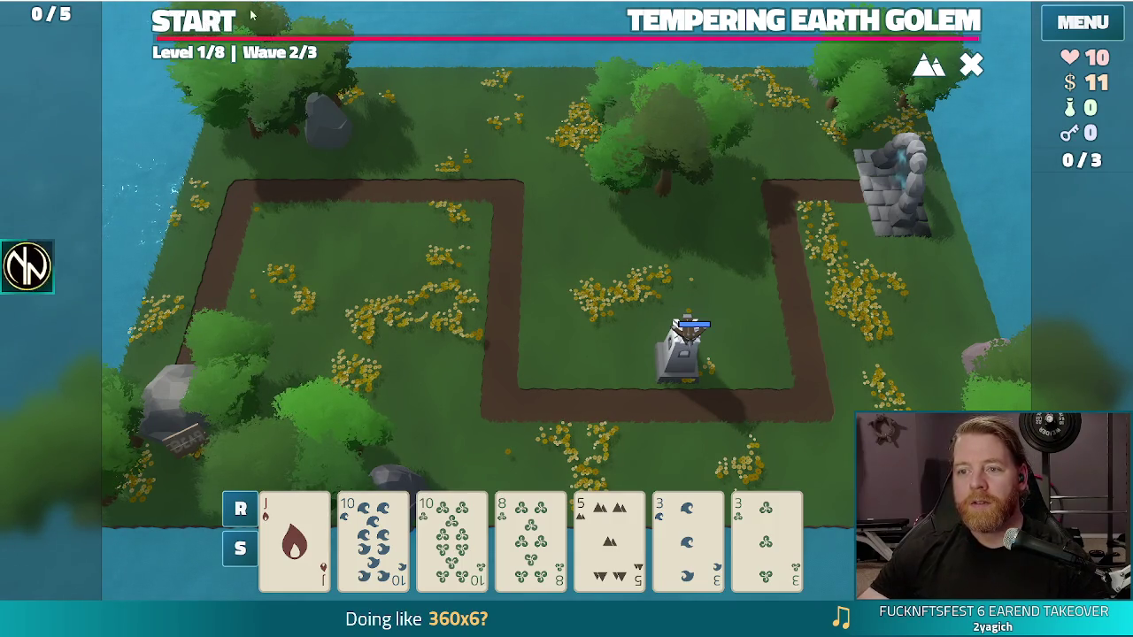
# Start wave 2 and pause and resume it while the golems walk past, dropping lives to 4
pyautogui.click(221, 25)
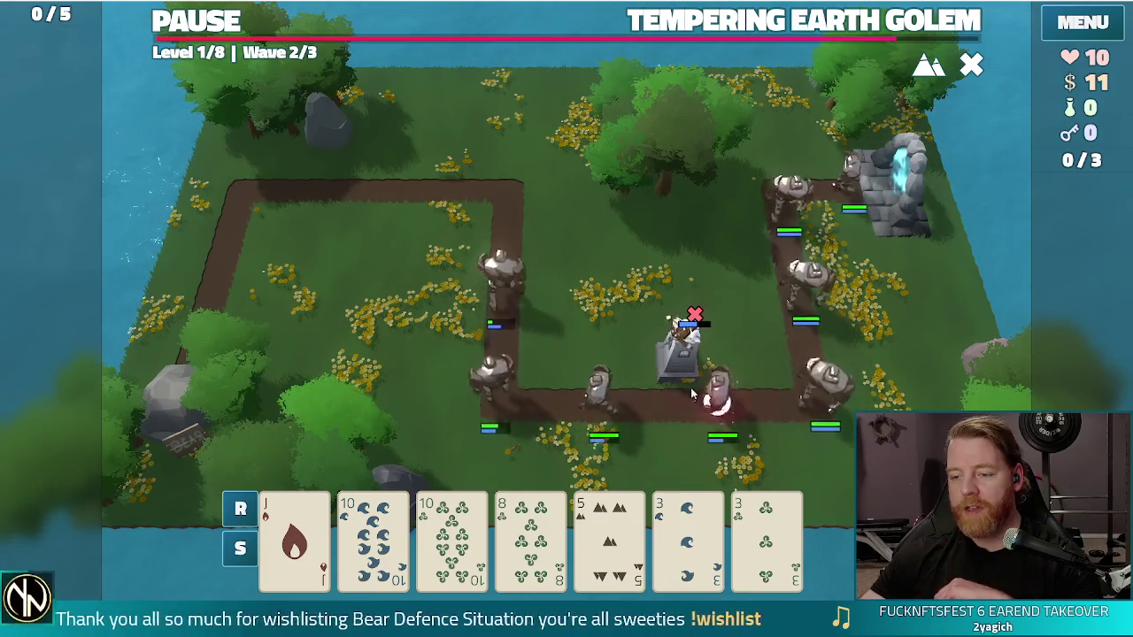
pyautogui.click(226, 32)
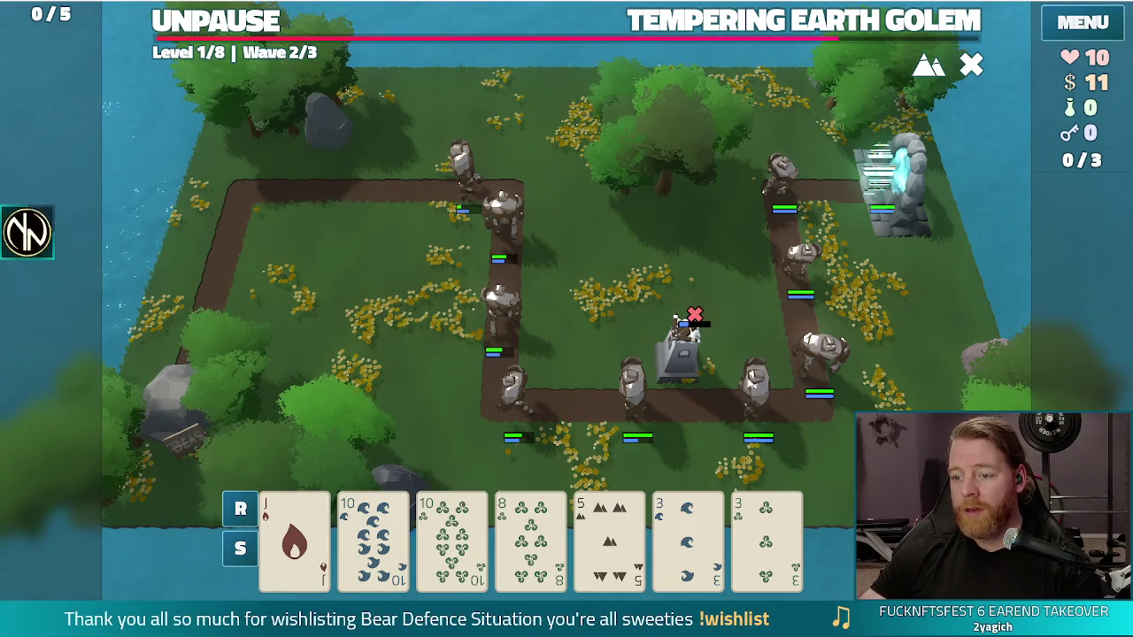
pyautogui.click(252, 13)
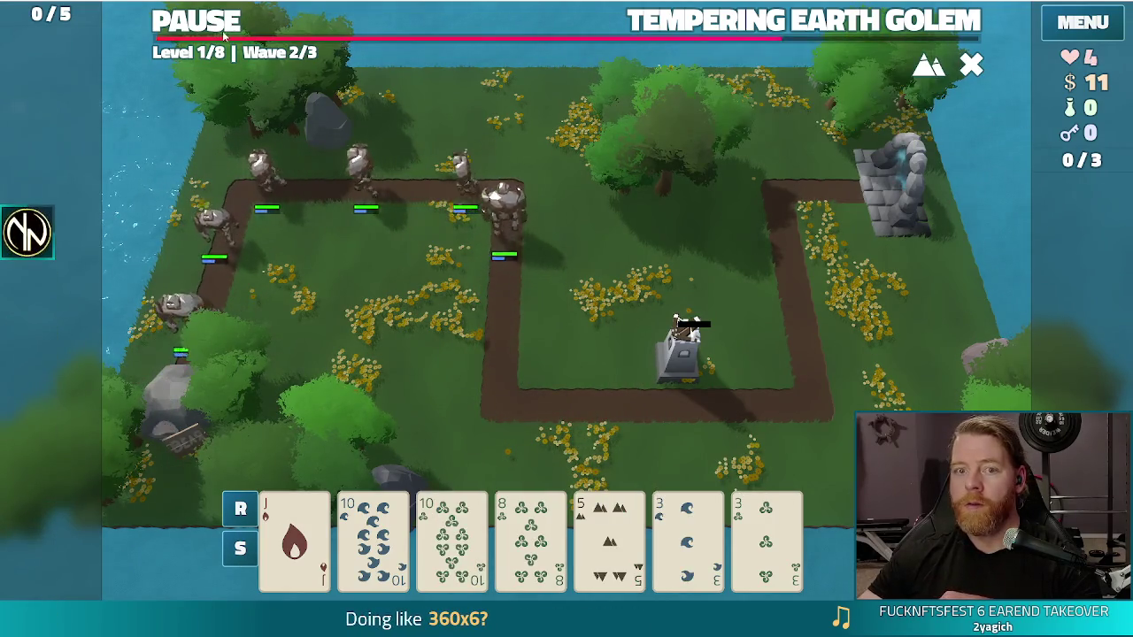
pyautogui.press('space')
# Play the pair of 10s as a second ballista tower beside the upper path, resume, then close the game
pyautogui.click(372, 536)
pyautogui.click(451, 536)
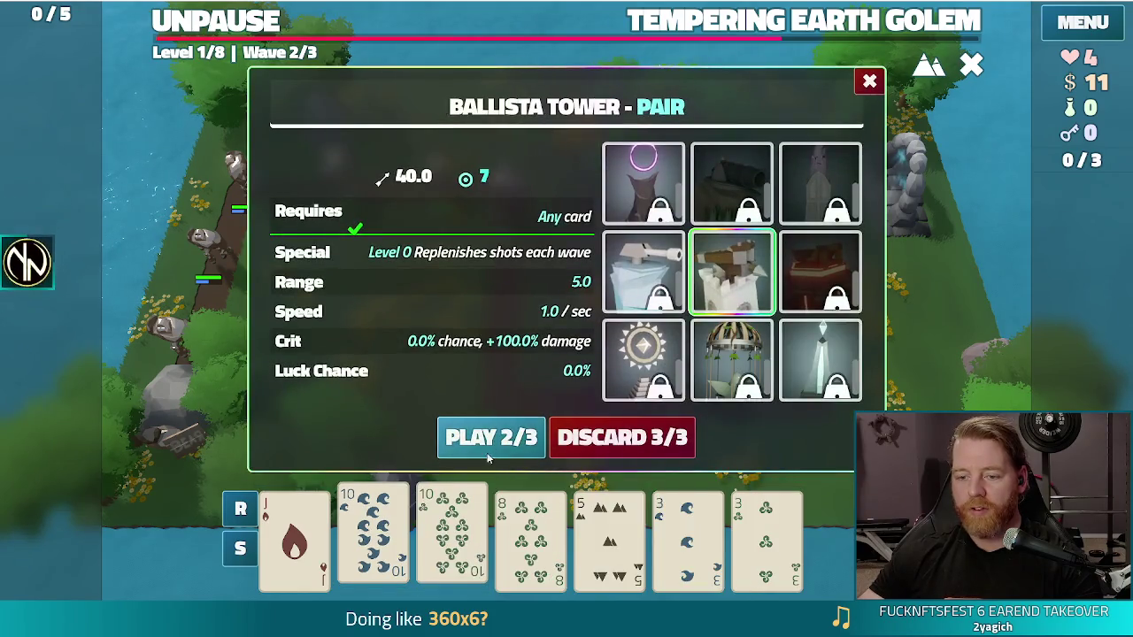
pyautogui.click(487, 453)
pyautogui.click(345, 223)
pyautogui.click(233, 23)
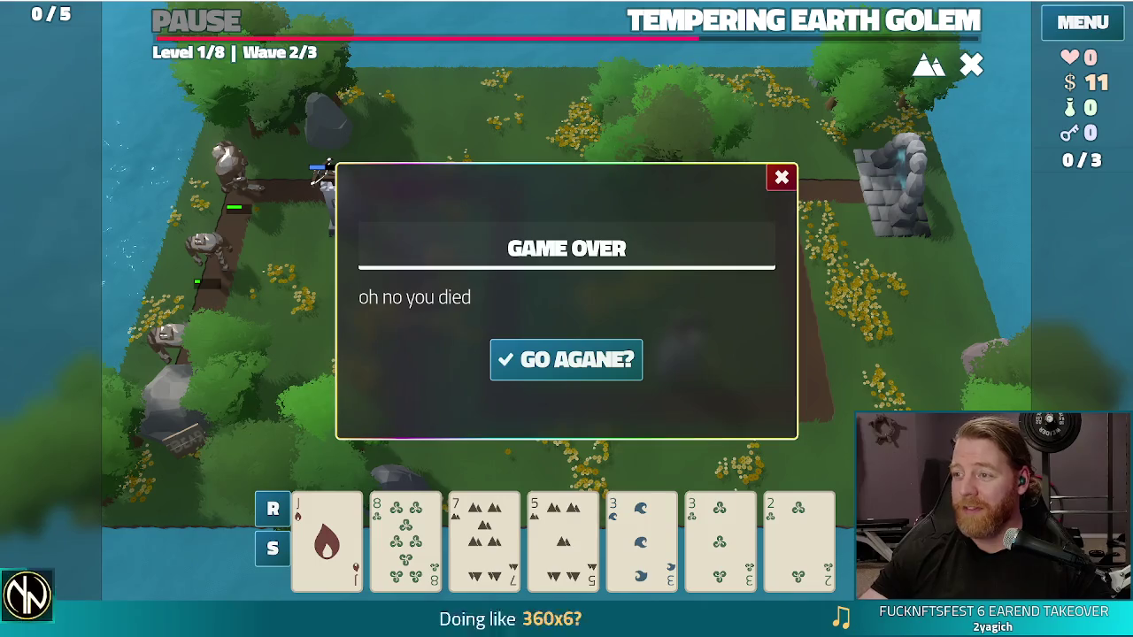
pyautogui.hotkey('alt', 'F4')
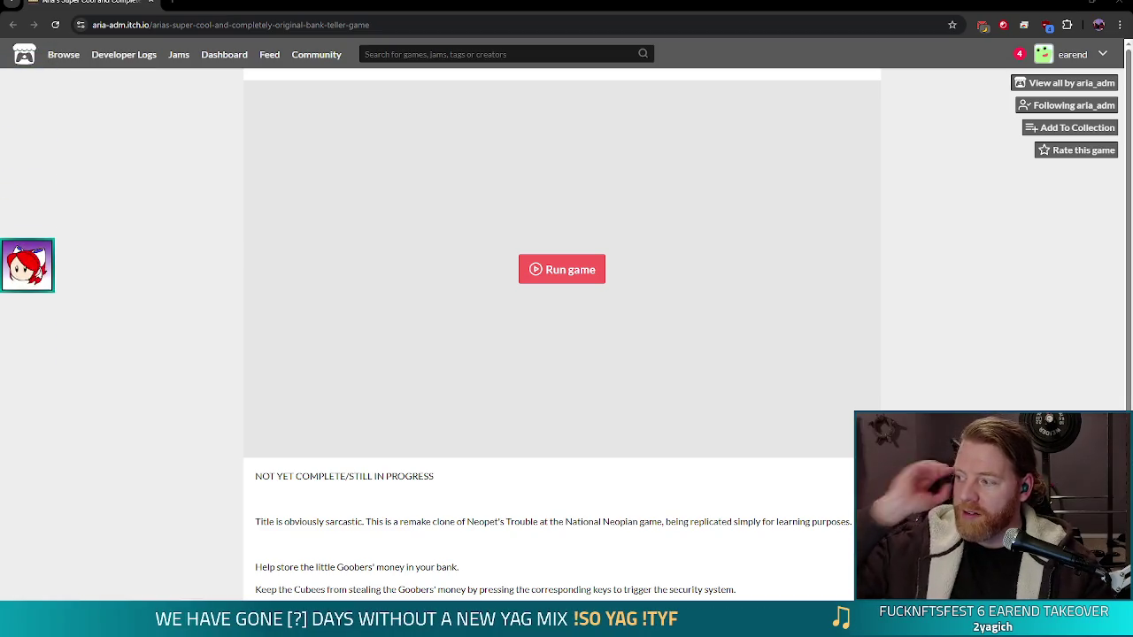
# Launch the bank-teller game's web build in the itch.io page
pyautogui.click(548, 279)
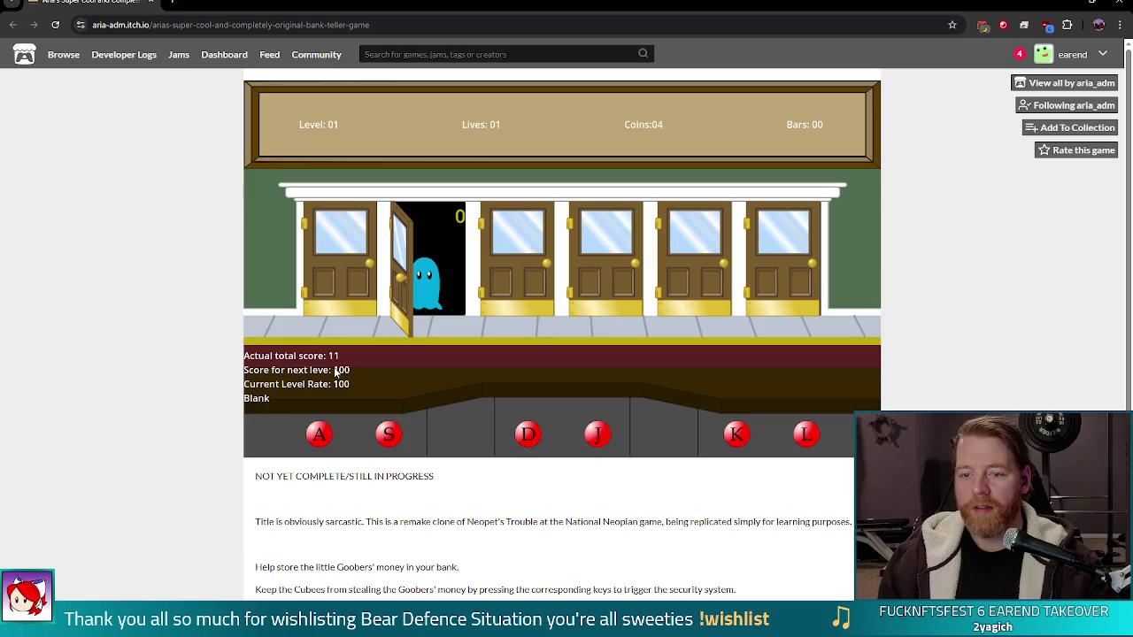
# Bank the Goober's coins at the second door, then trap Cubees using the A, S, D, J, K and L door keys
pyautogui.press('d')
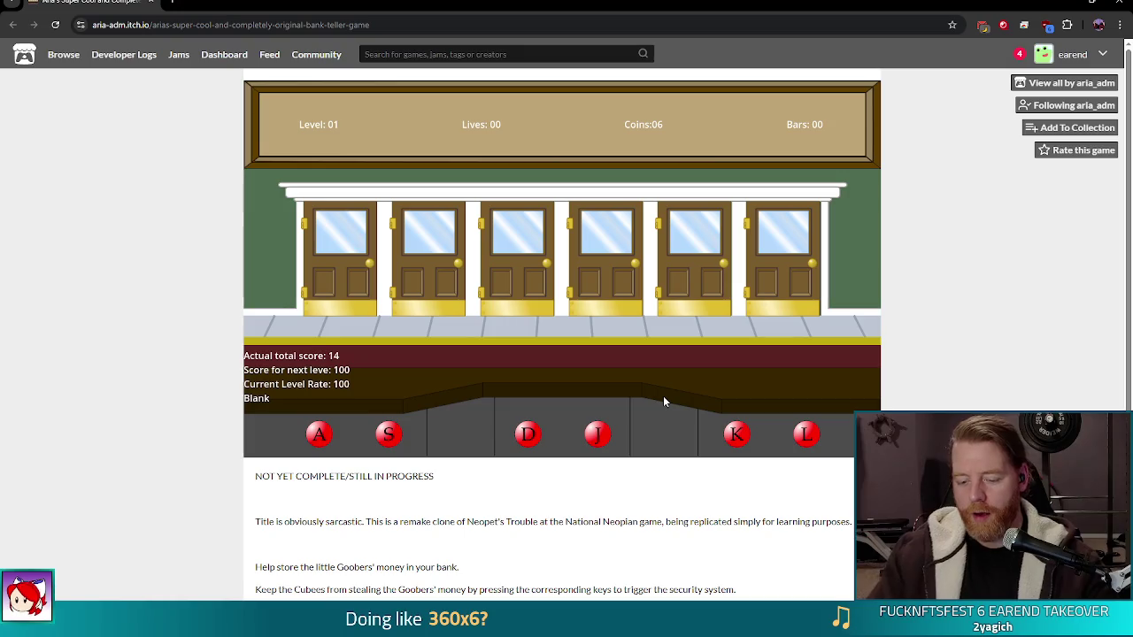
pyautogui.press('s')
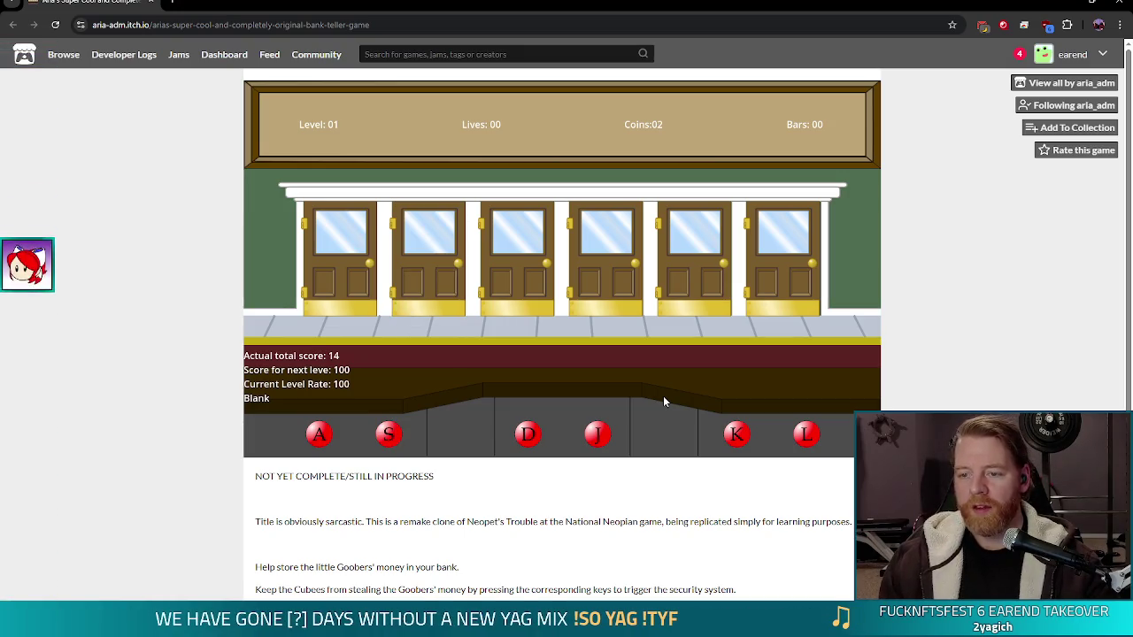
pyautogui.press('a')
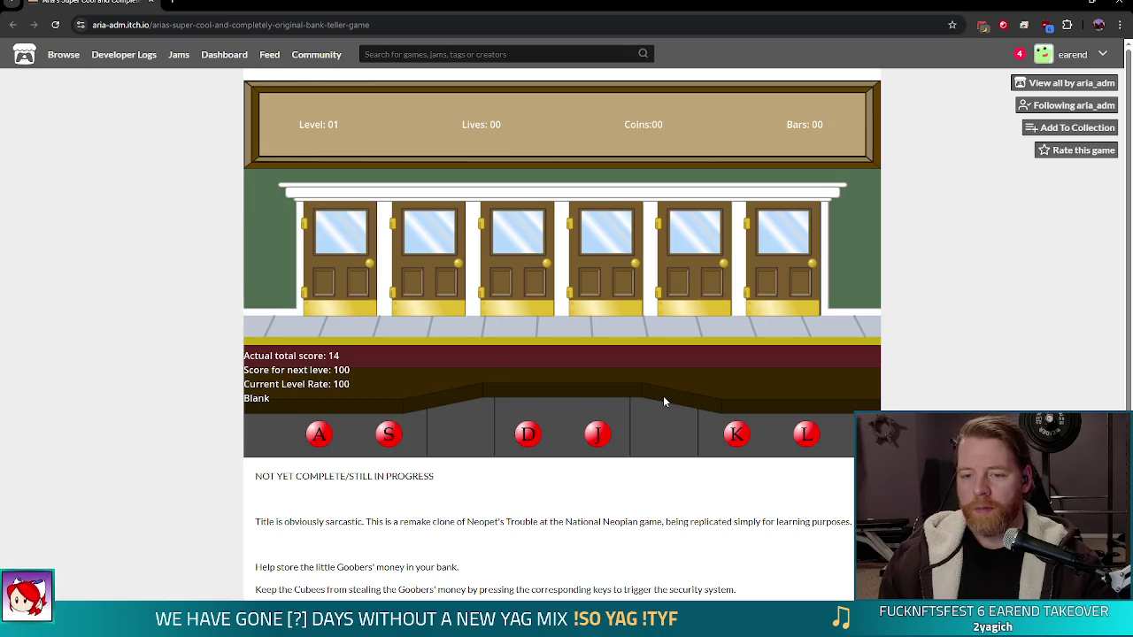
pyautogui.press('l')
pyautogui.press('s')
pyautogui.press('d')
pyautogui.press('a')
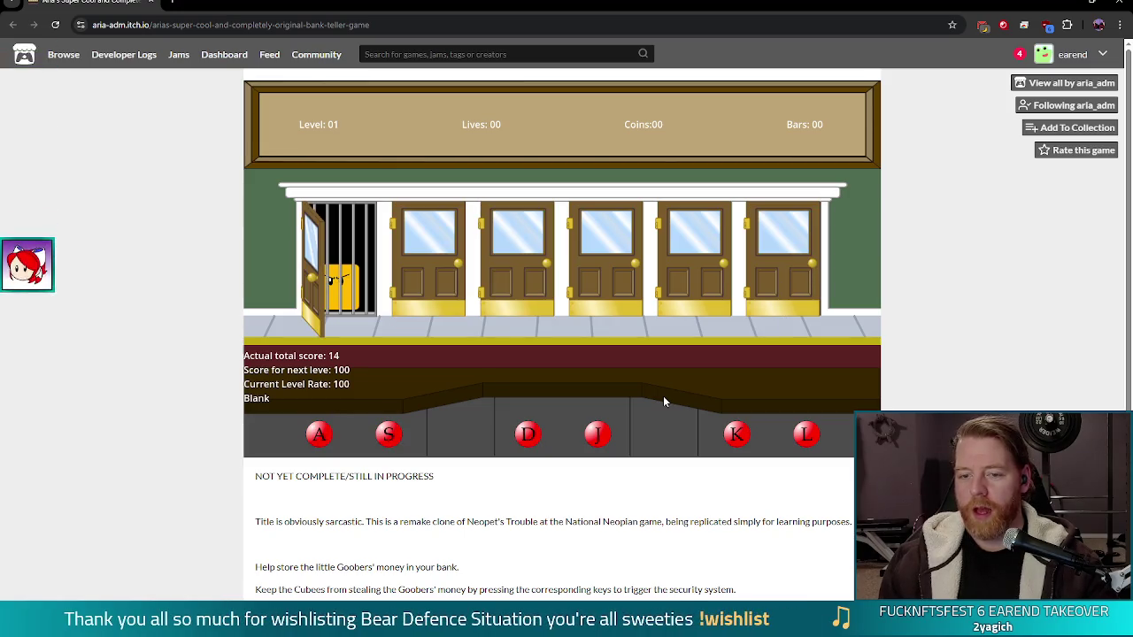
pyautogui.press('k')
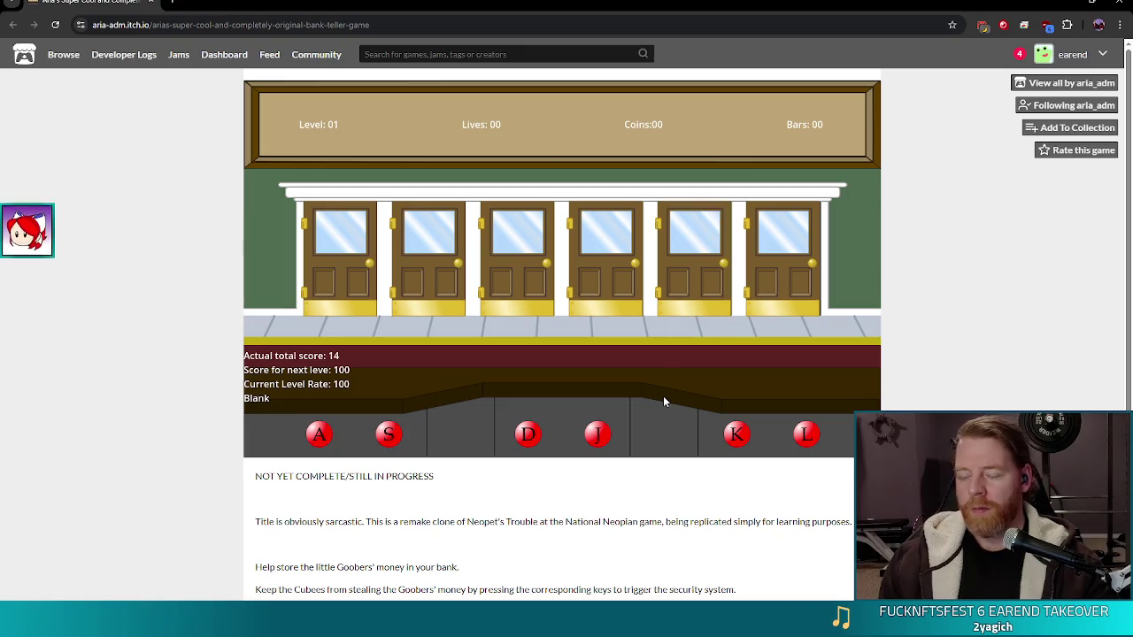
pyautogui.press('s')
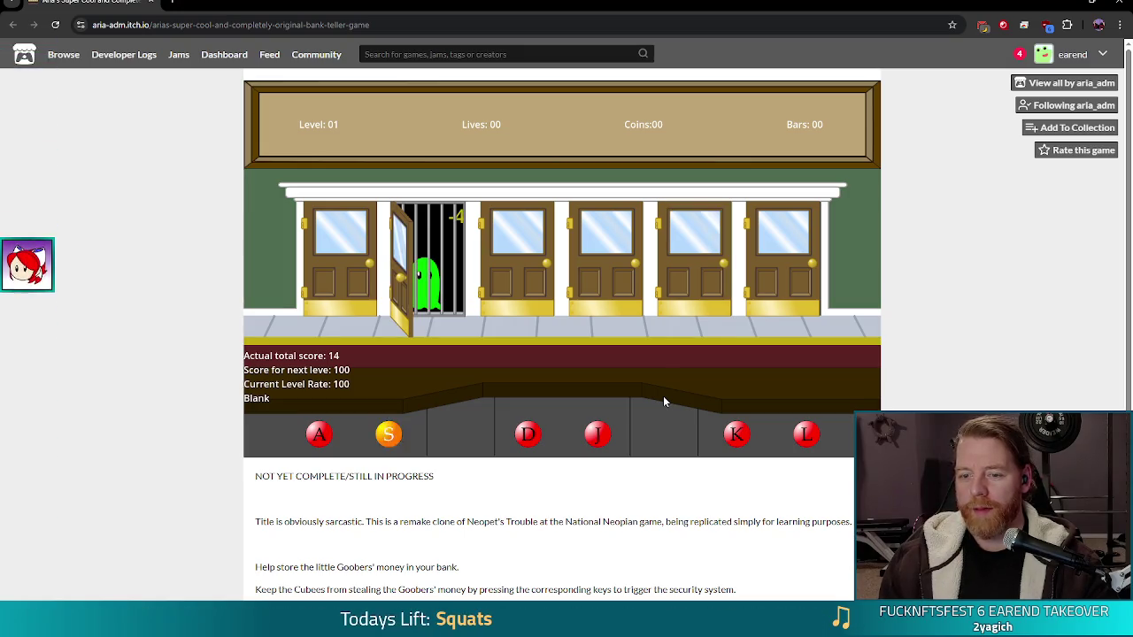
pyautogui.press('j')
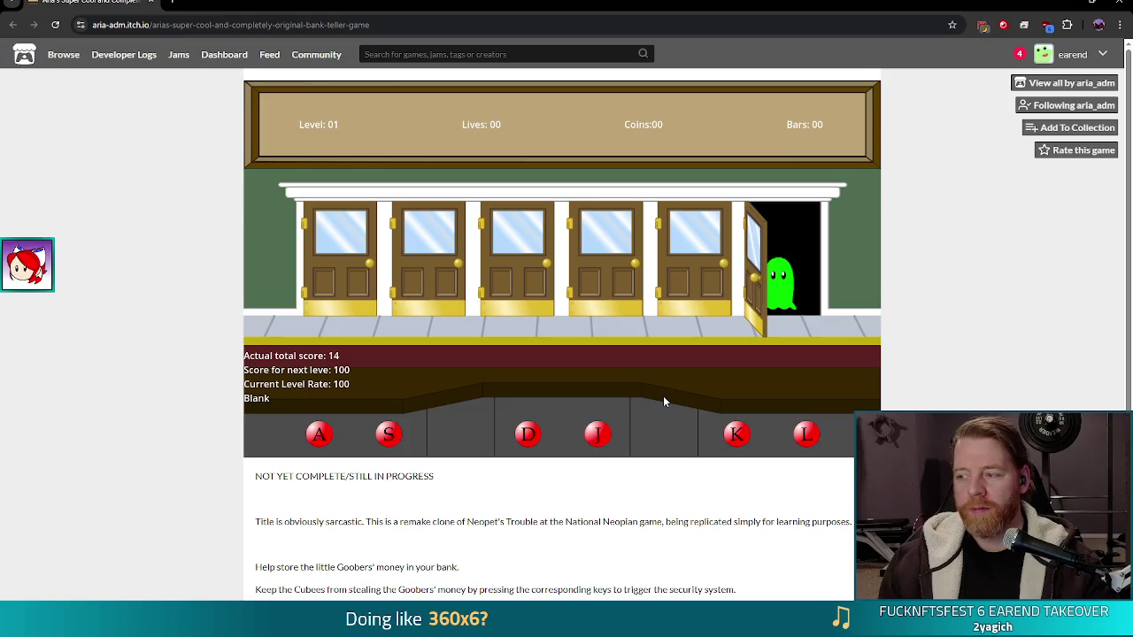
pyautogui.press('l')
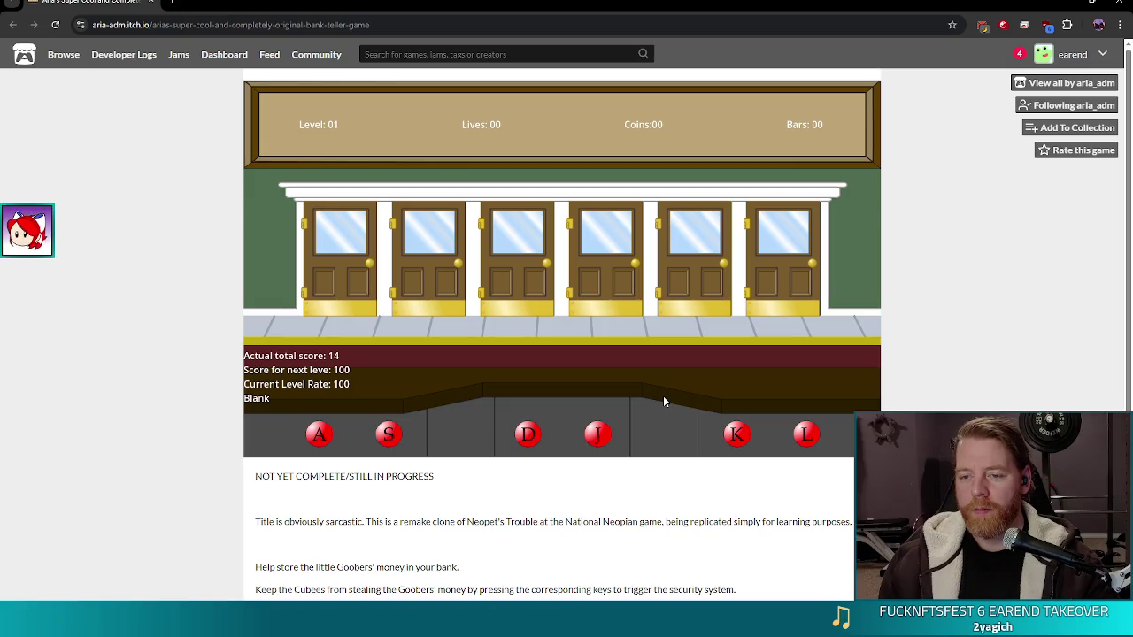
pyautogui.press('s')
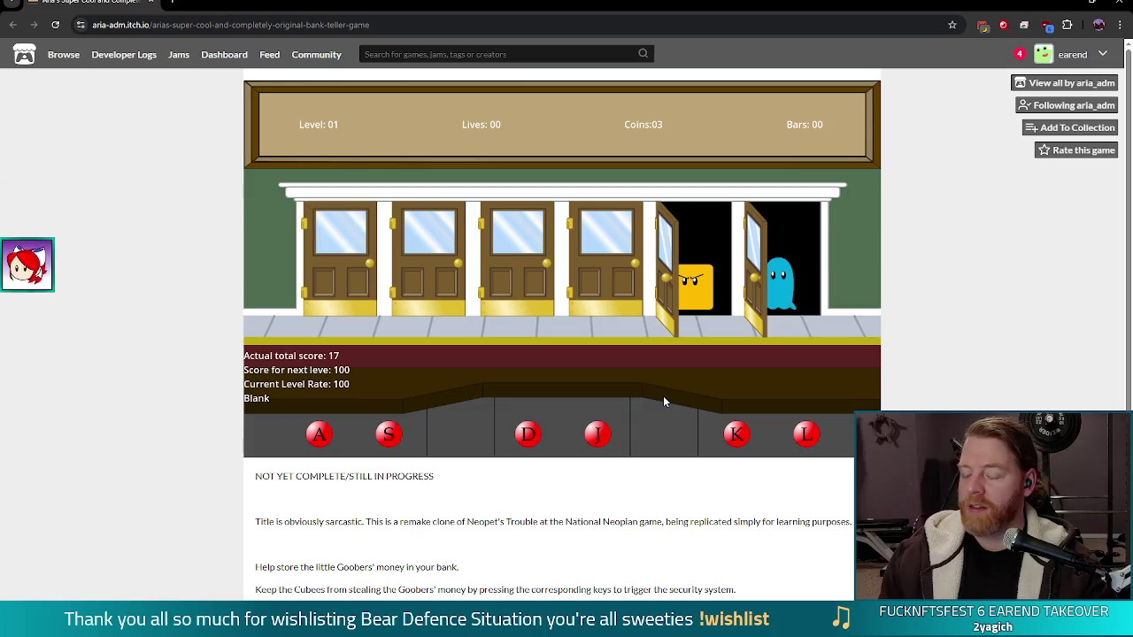
pyautogui.press('k')
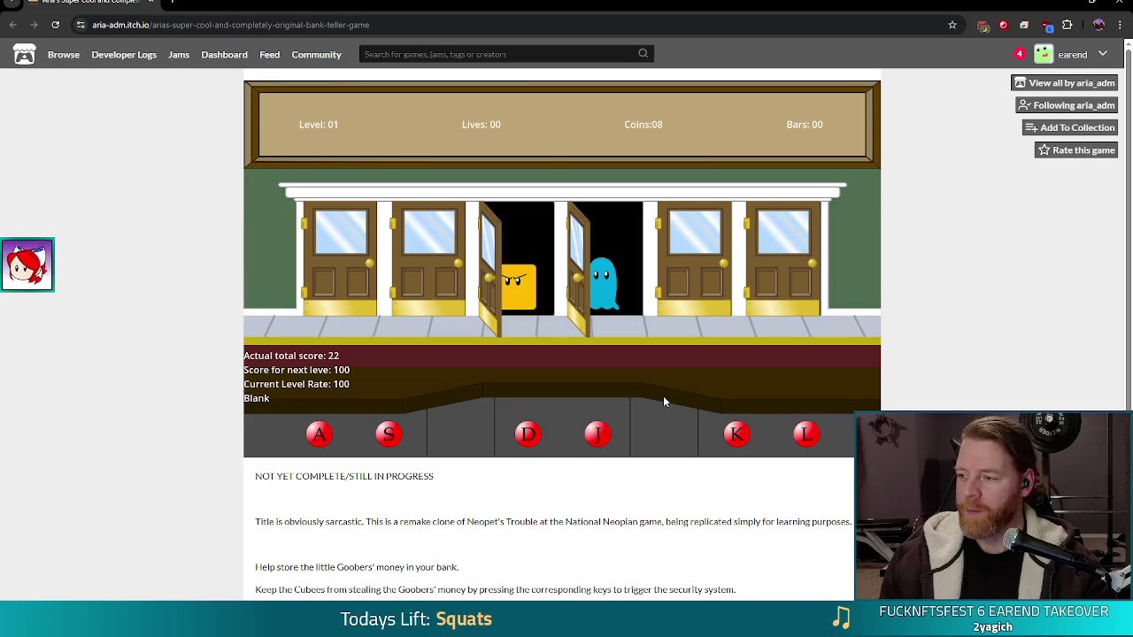
pyautogui.press('d')
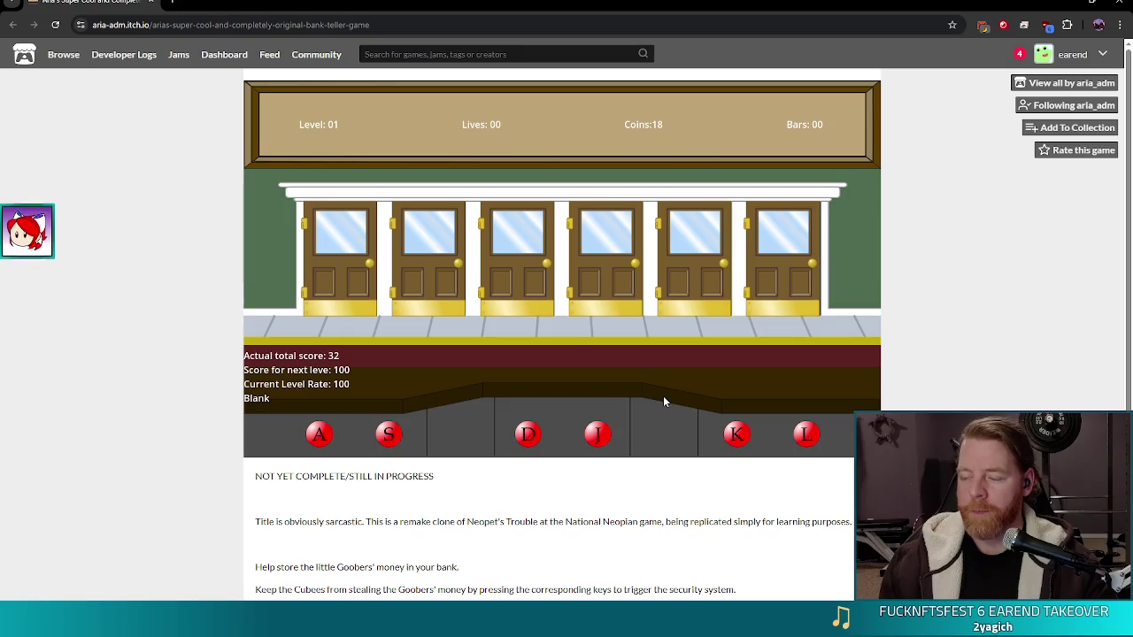
pyautogui.press('l')
# Keep trapping red and yellow Cubees at the doors until the score reaches 77 with 60 coins
pyautogui.press('a')
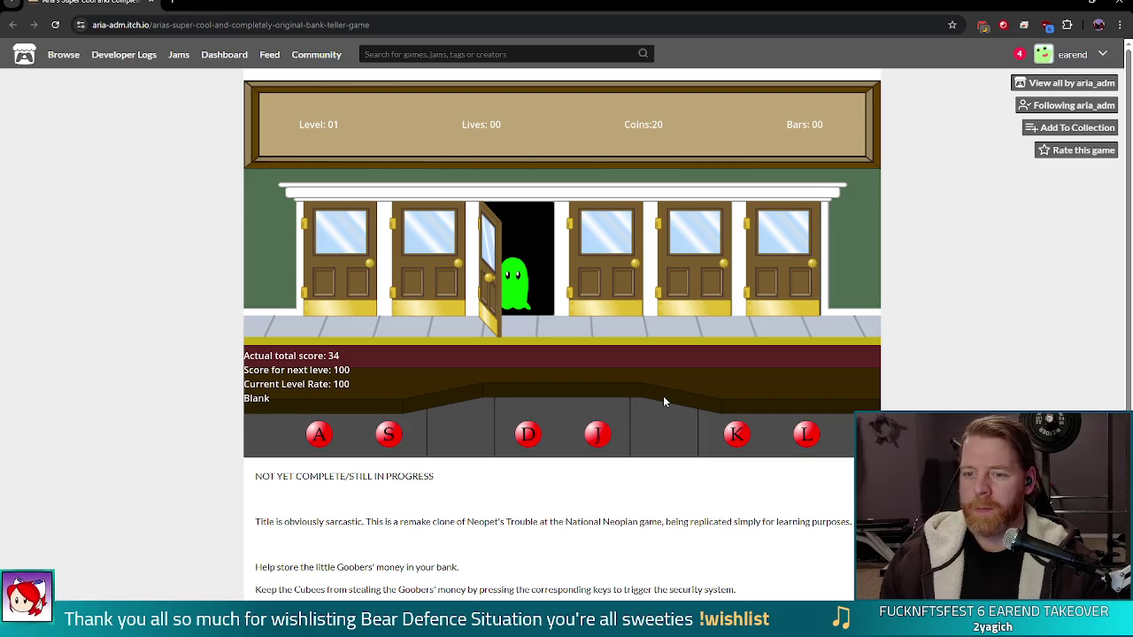
pyautogui.press('l')
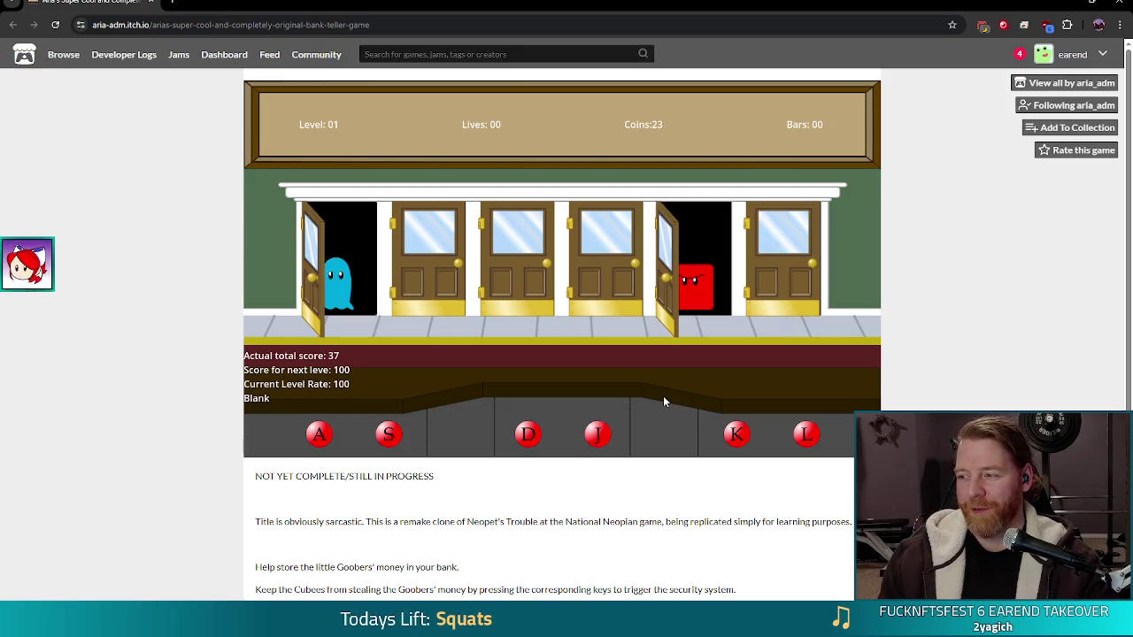
pyautogui.press('k')
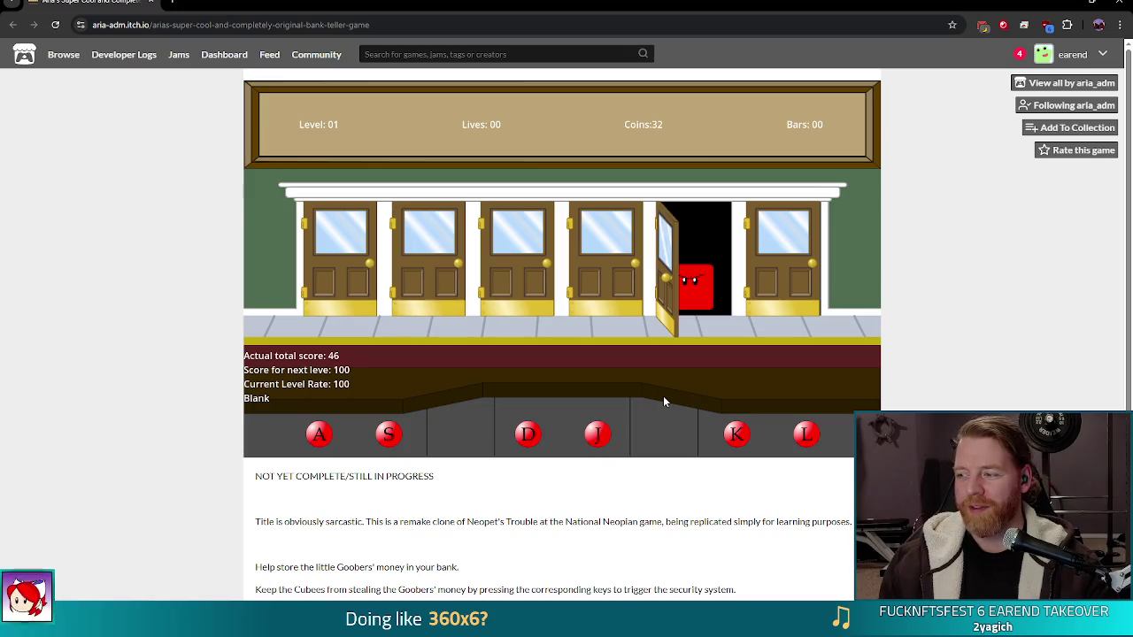
pyautogui.press('k')
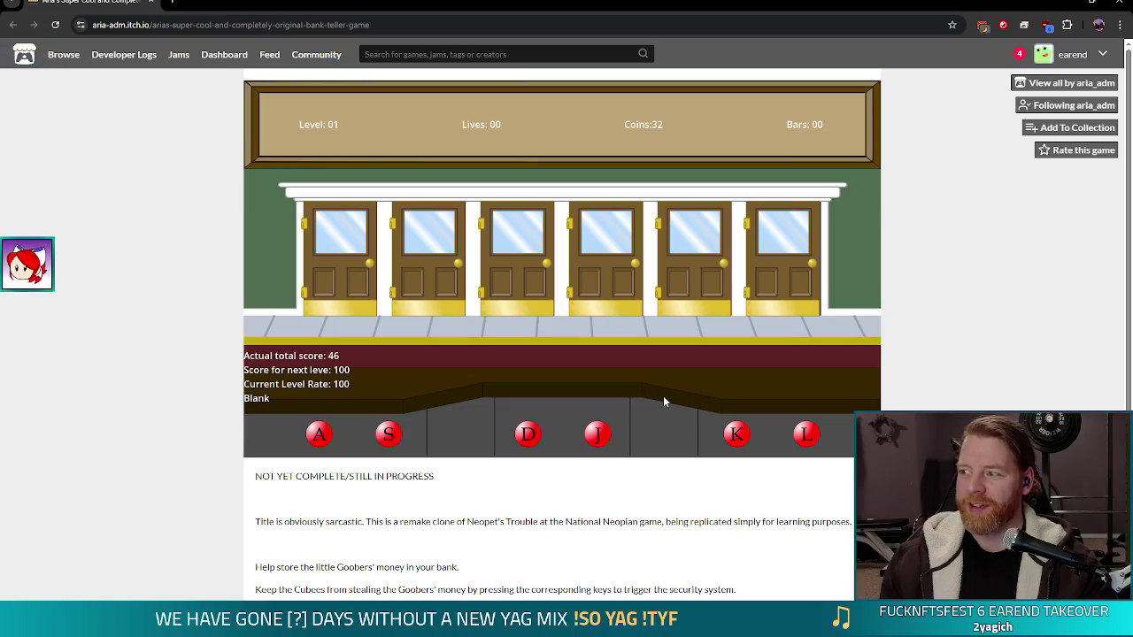
pyautogui.press('j')
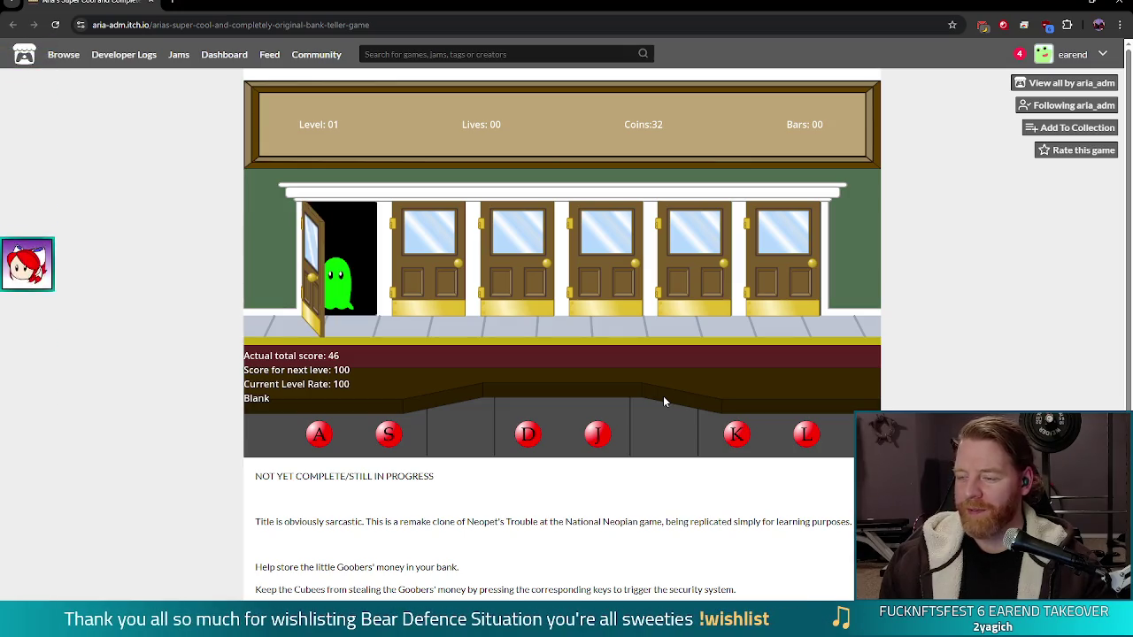
pyautogui.press('l')
pyautogui.press('j')
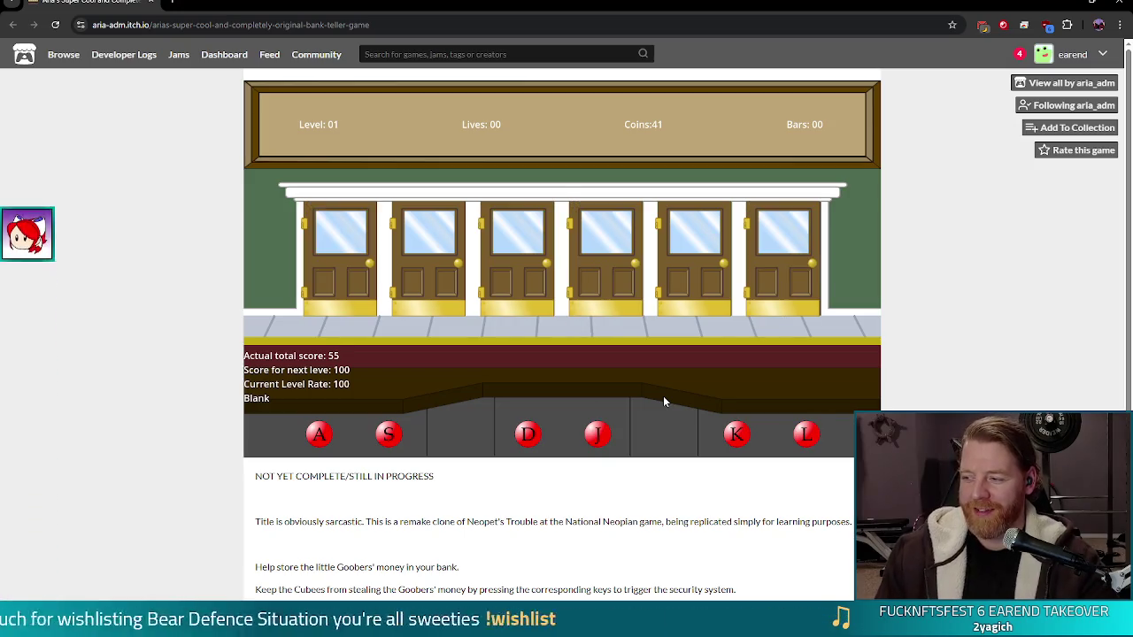
pyautogui.press('k')
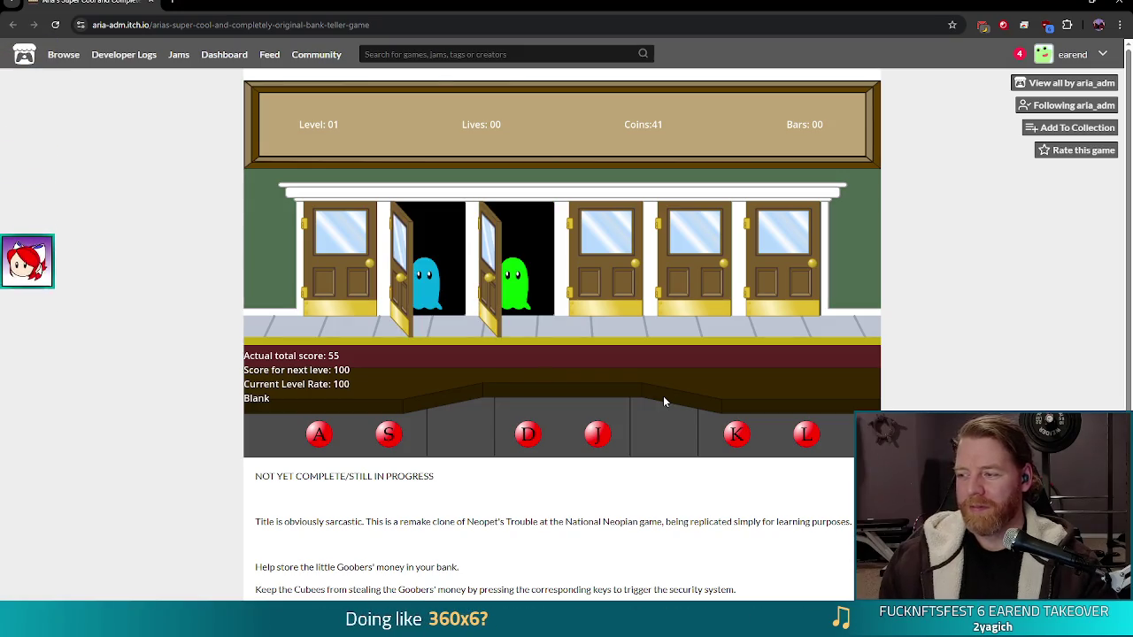
pyautogui.press('s')
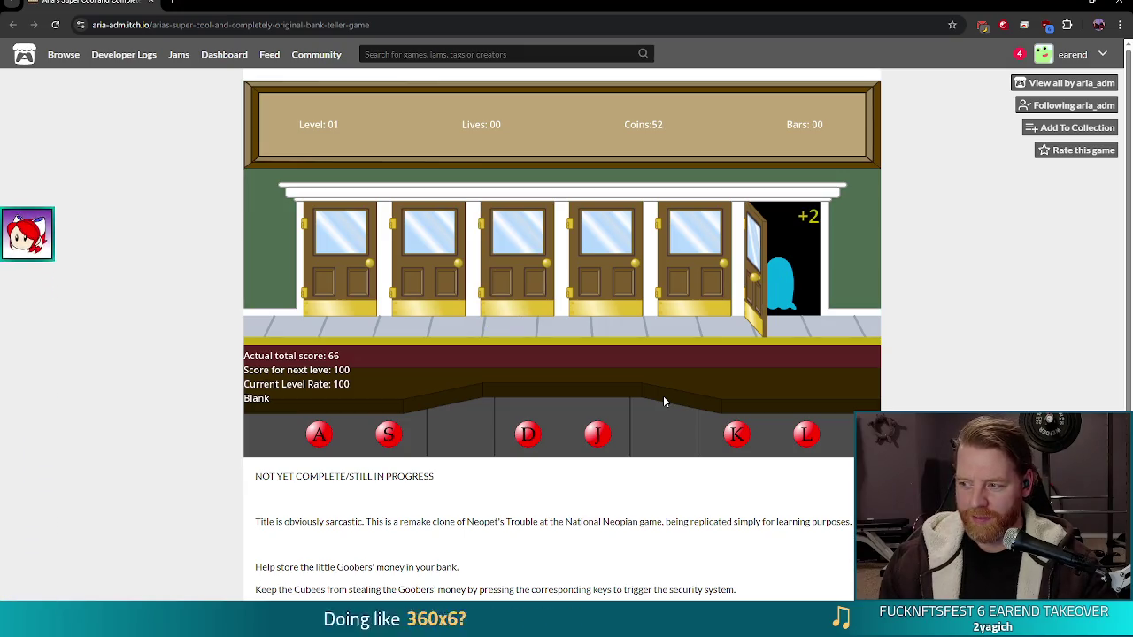
pyautogui.press('l')
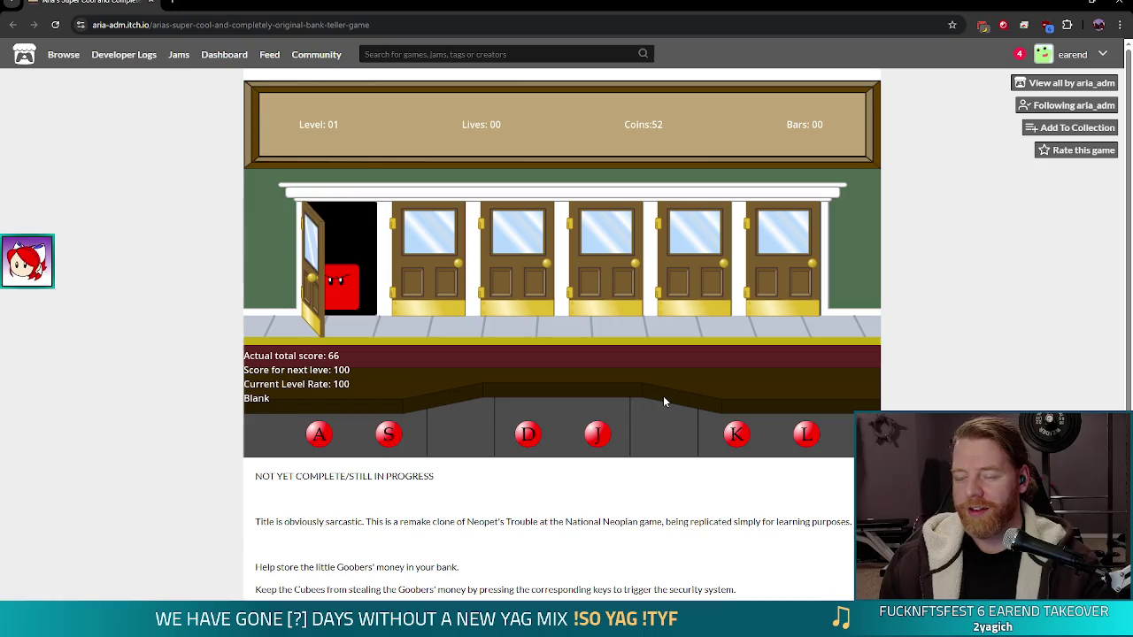
pyautogui.press('a')
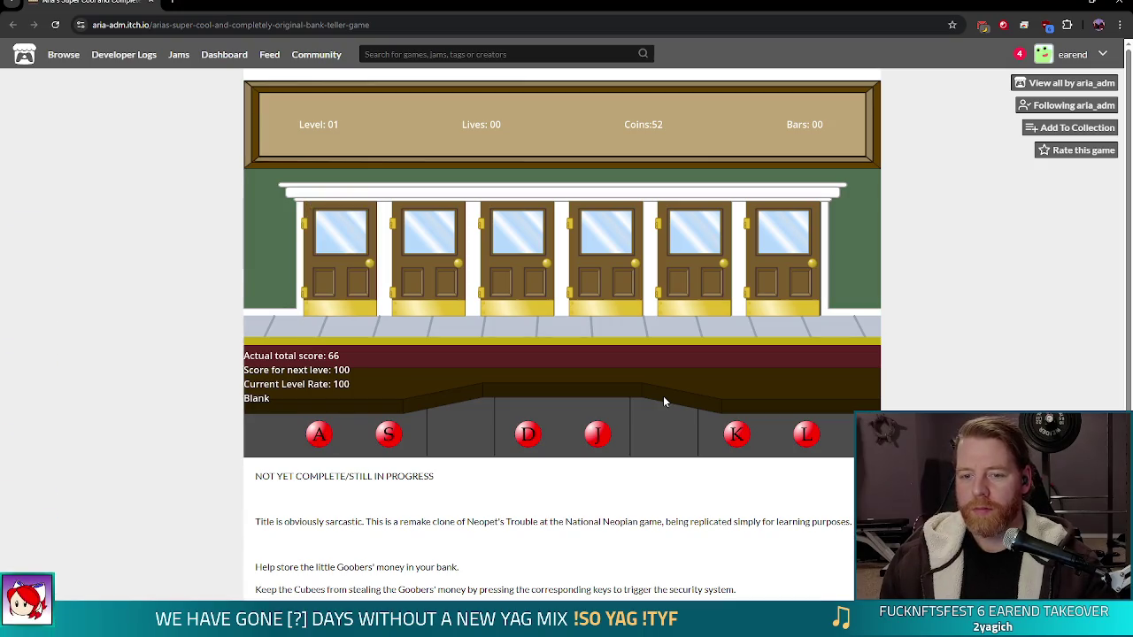
pyautogui.press('k')
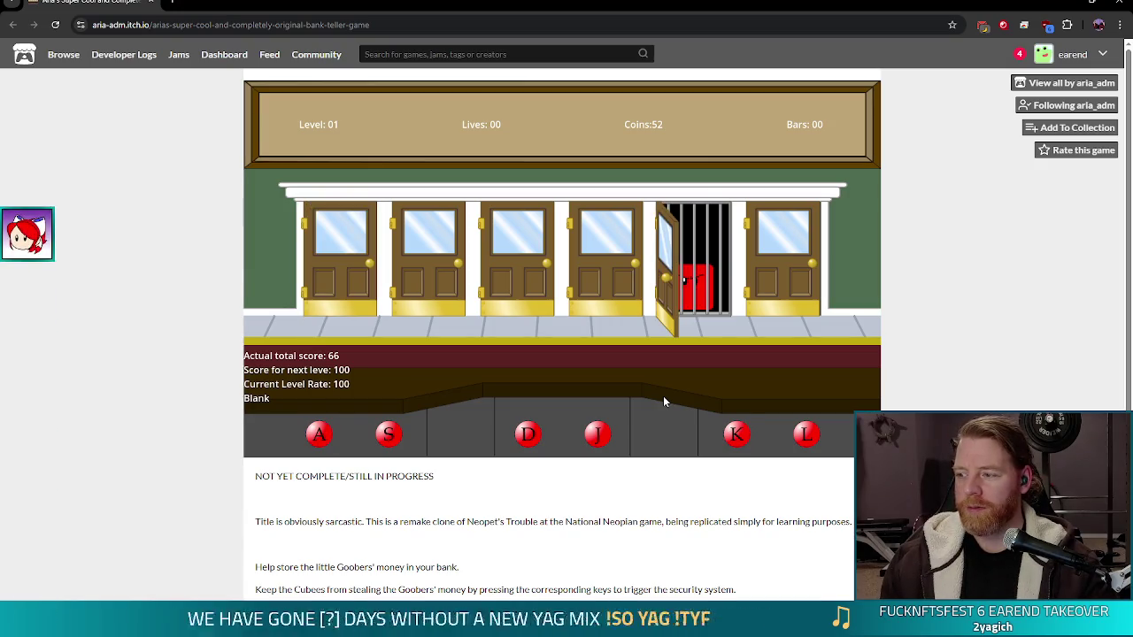
pyautogui.press('j')
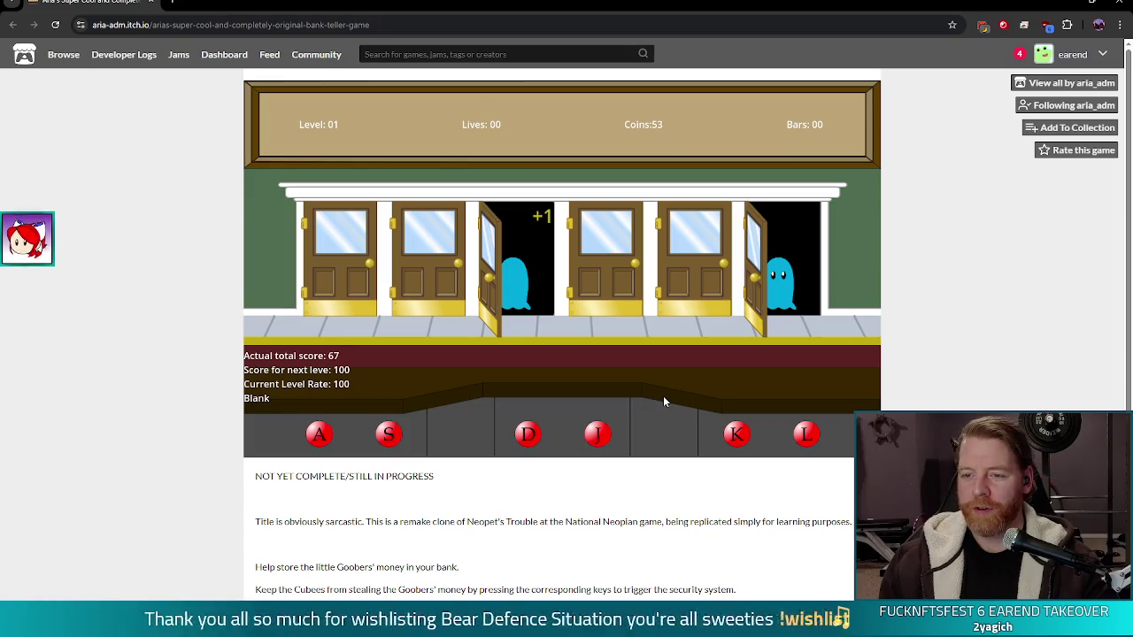
pyautogui.press('j')
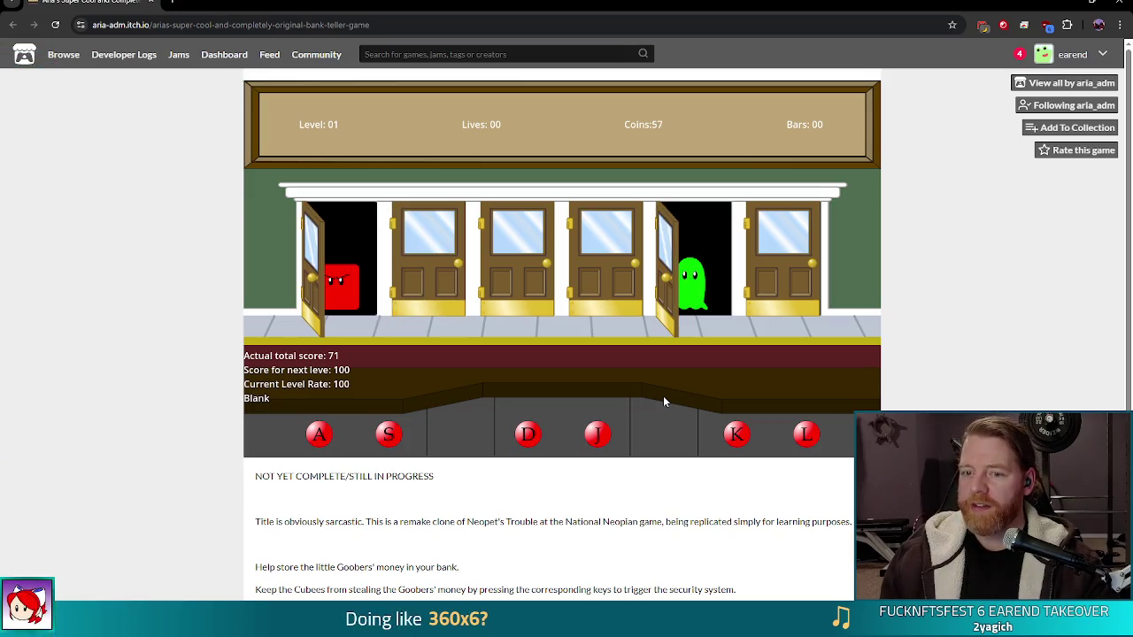
pyautogui.press('a')
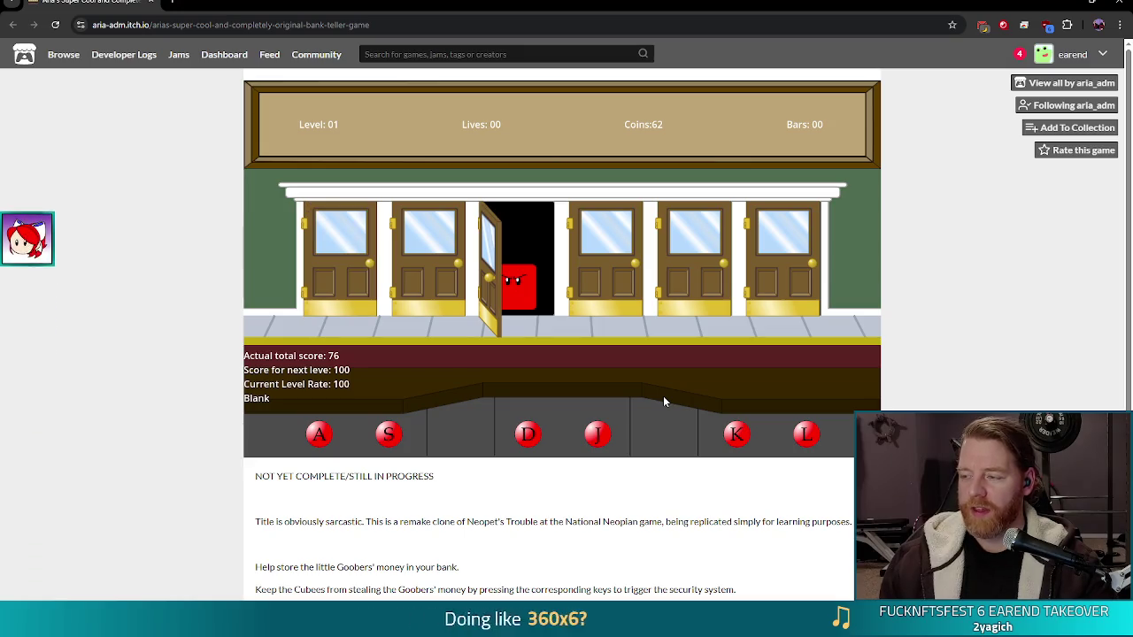
pyautogui.press('l')
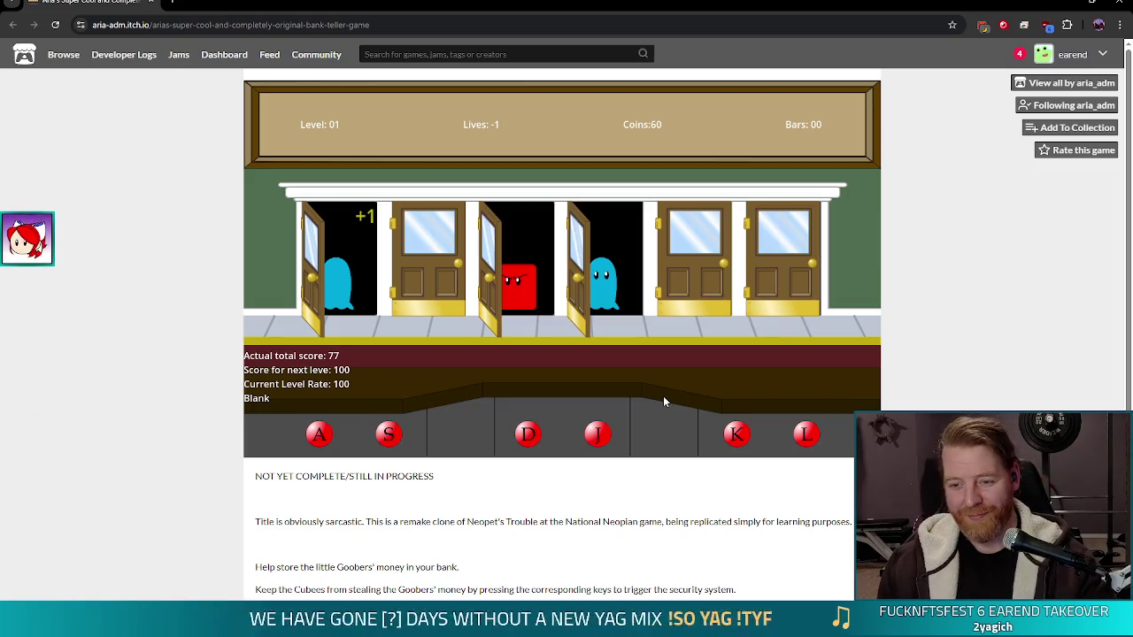
# Trap more red and yellow Cubees with the A/S/D/J/K/L keys until Level 02 begins
pyautogui.press('d')
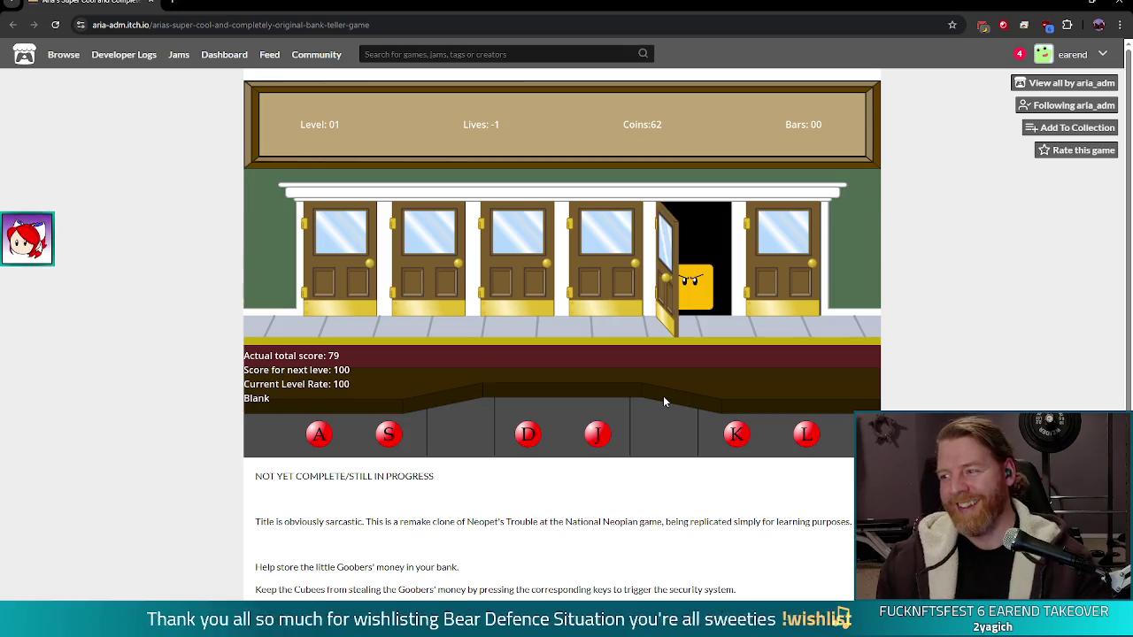
pyautogui.press('k')
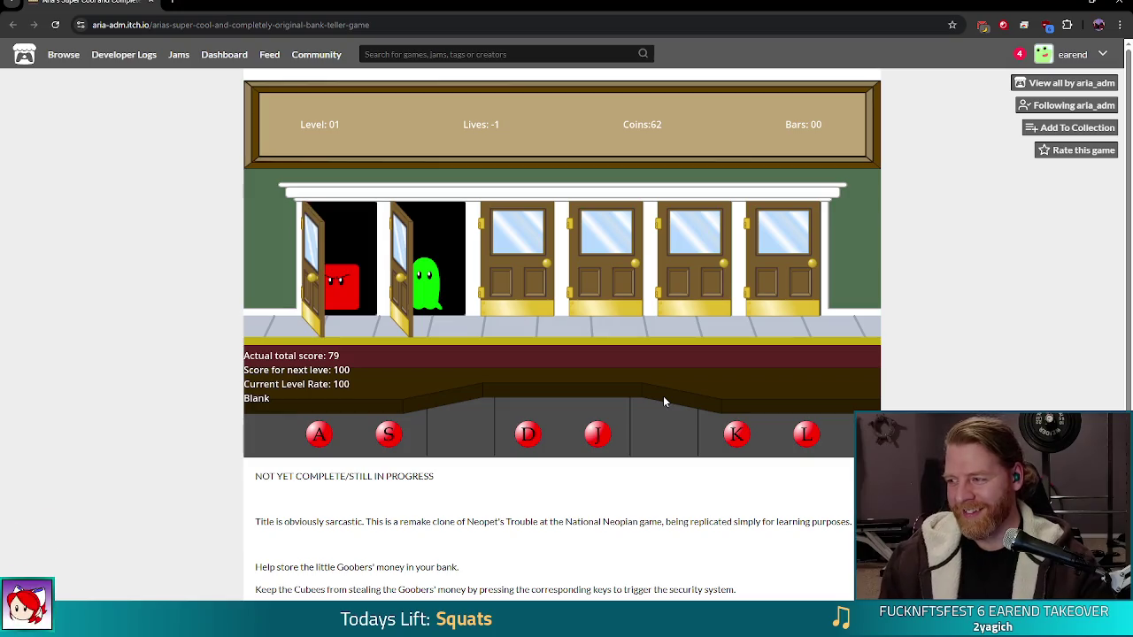
pyautogui.press('a')
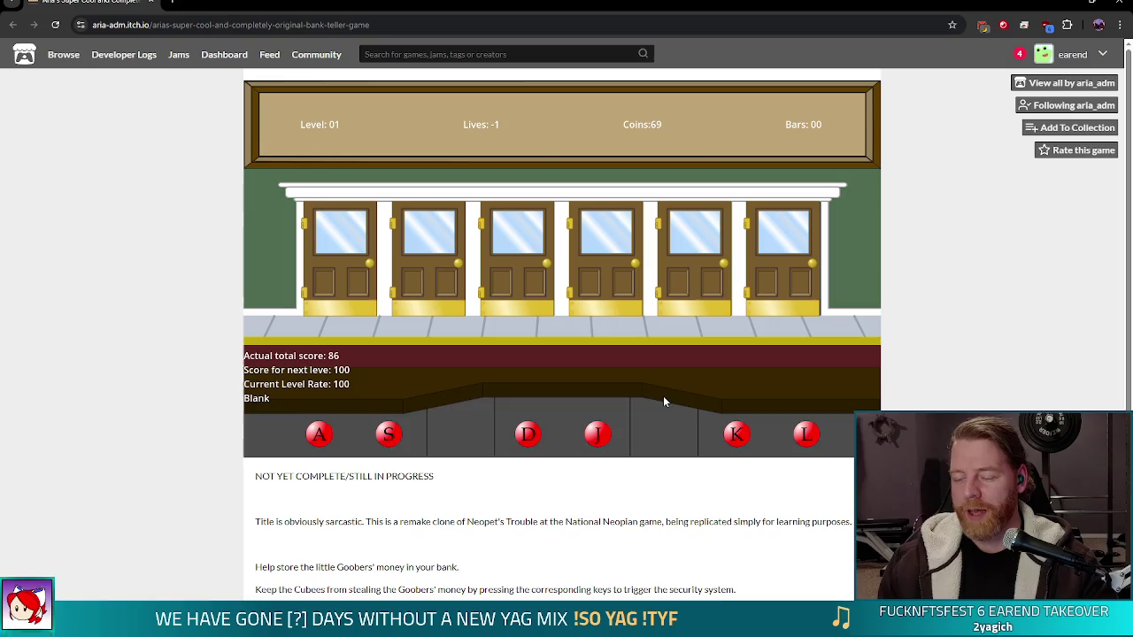
pyautogui.press('s')
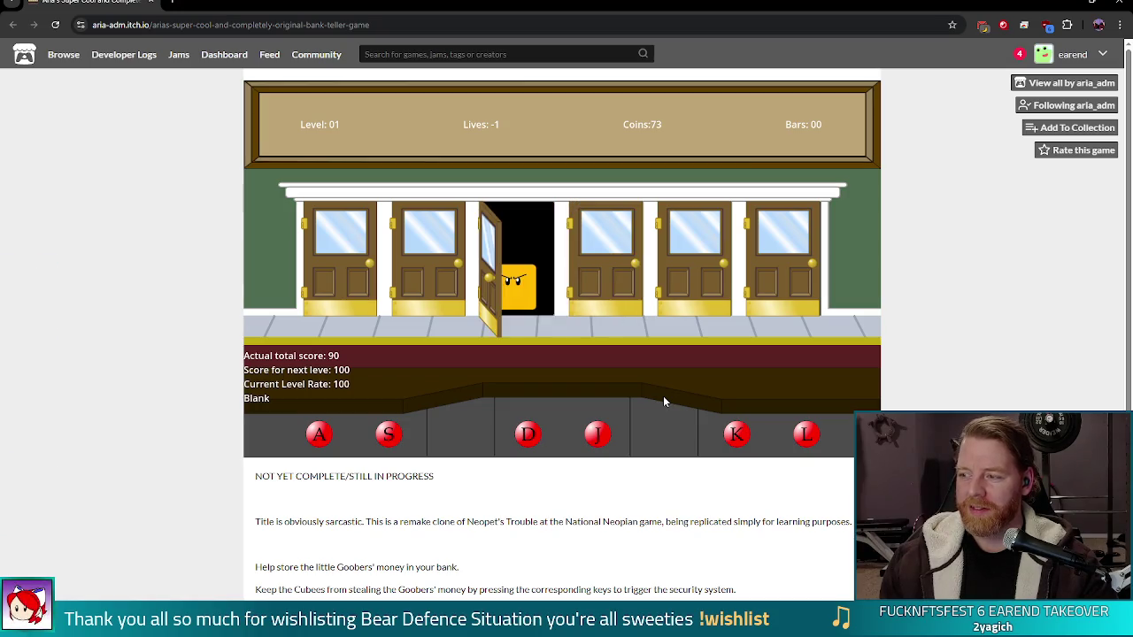
pyautogui.press('d')
pyautogui.press('k')
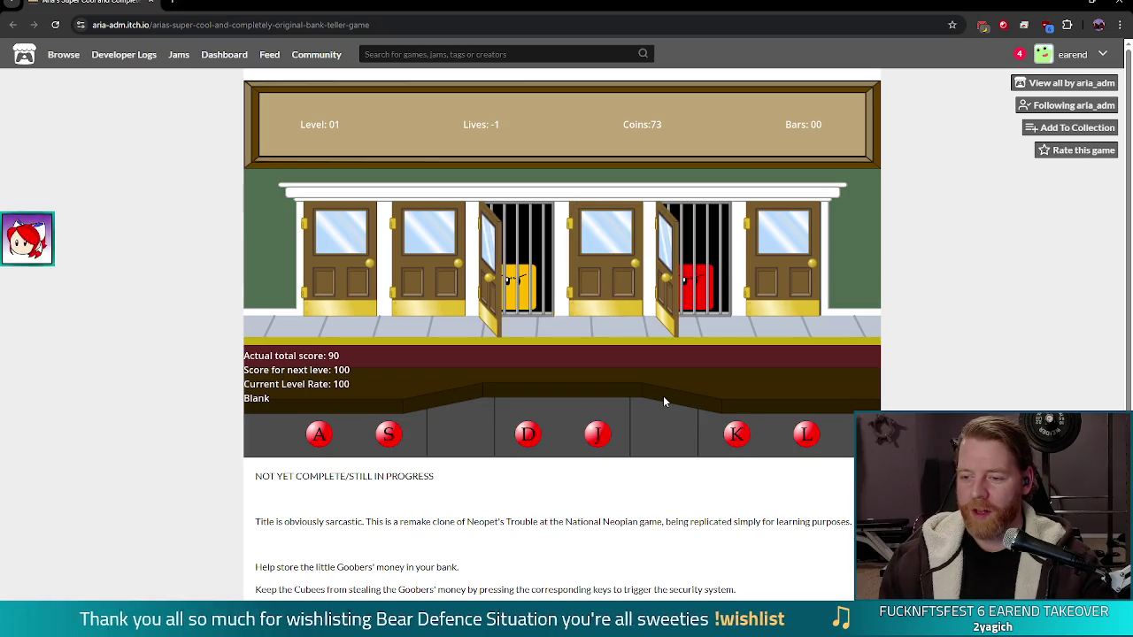
pyautogui.press('a')
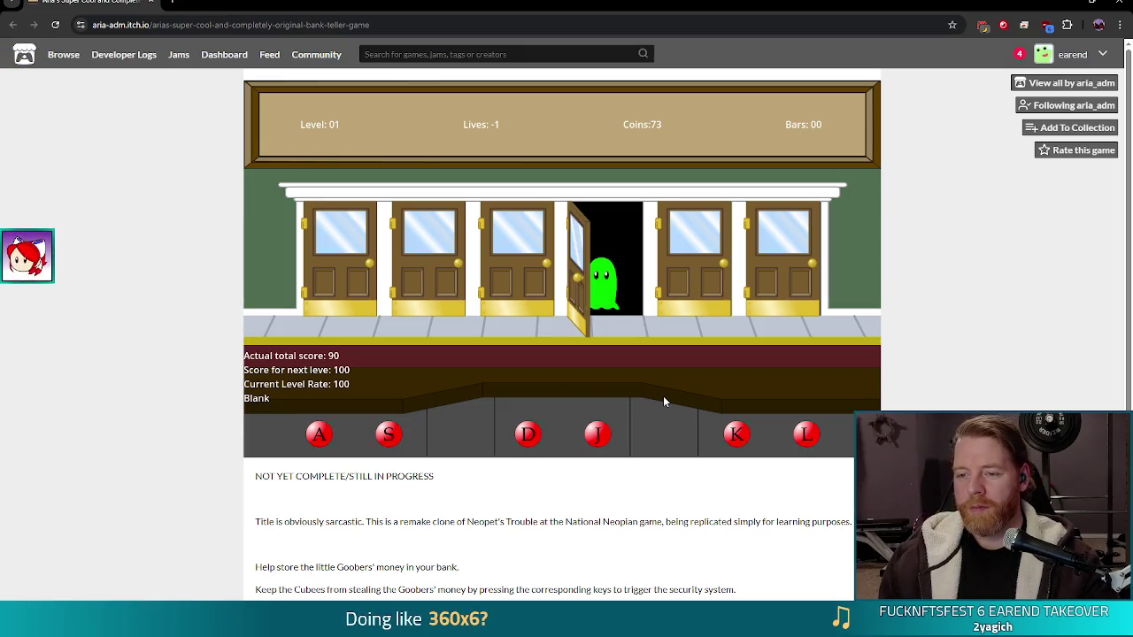
pyautogui.press('j')
pyautogui.press('d')
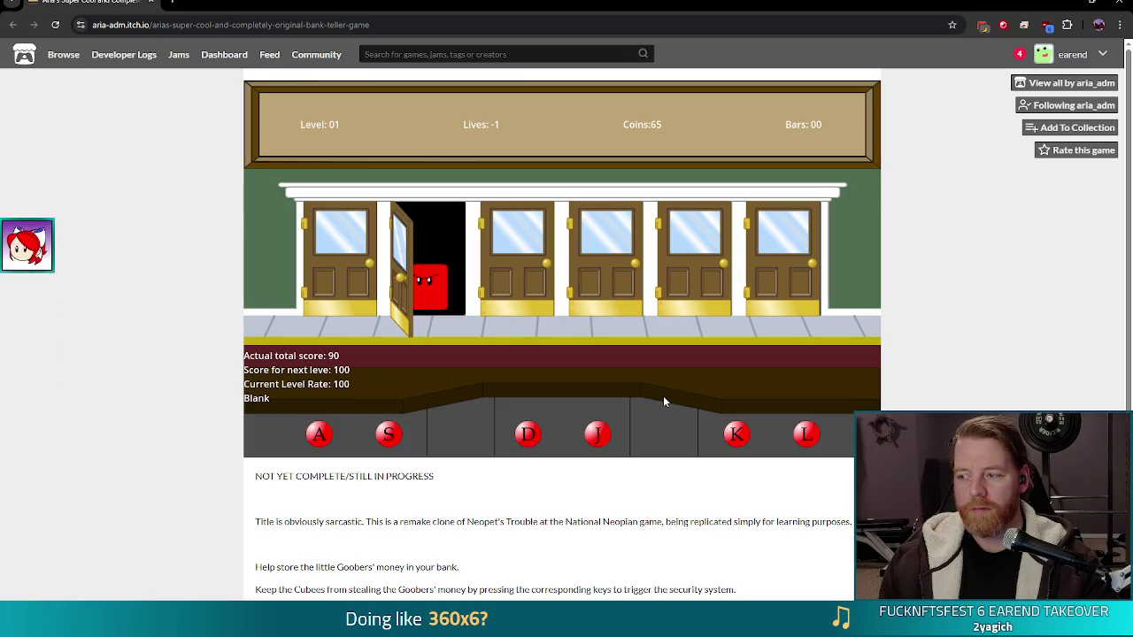
pyautogui.press('s')
pyautogui.press('l')
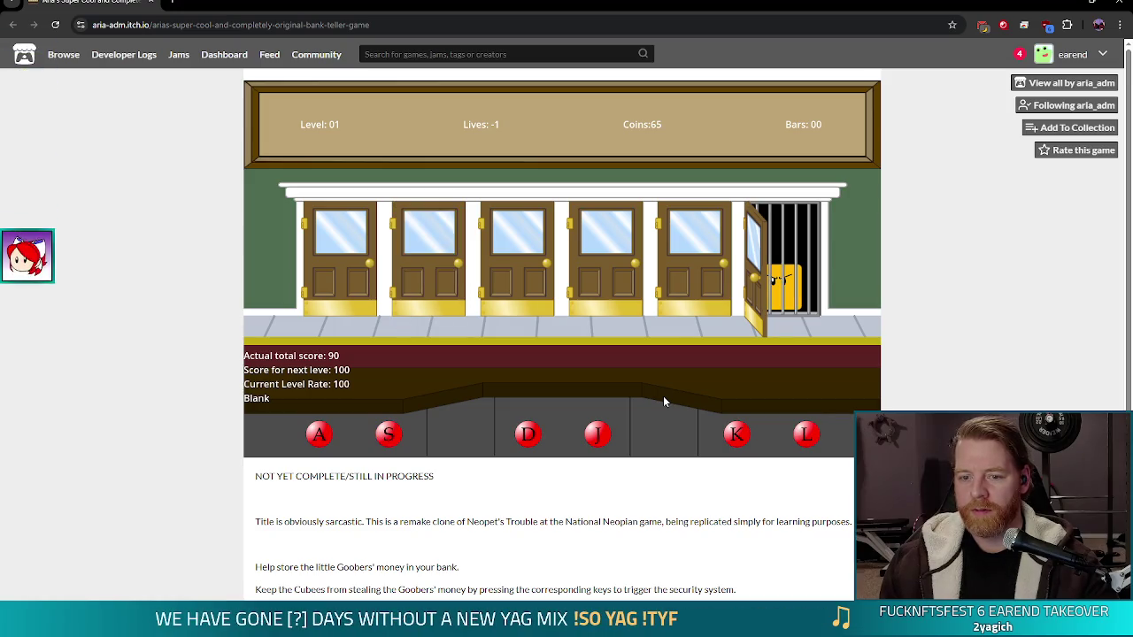
pyautogui.press('k')
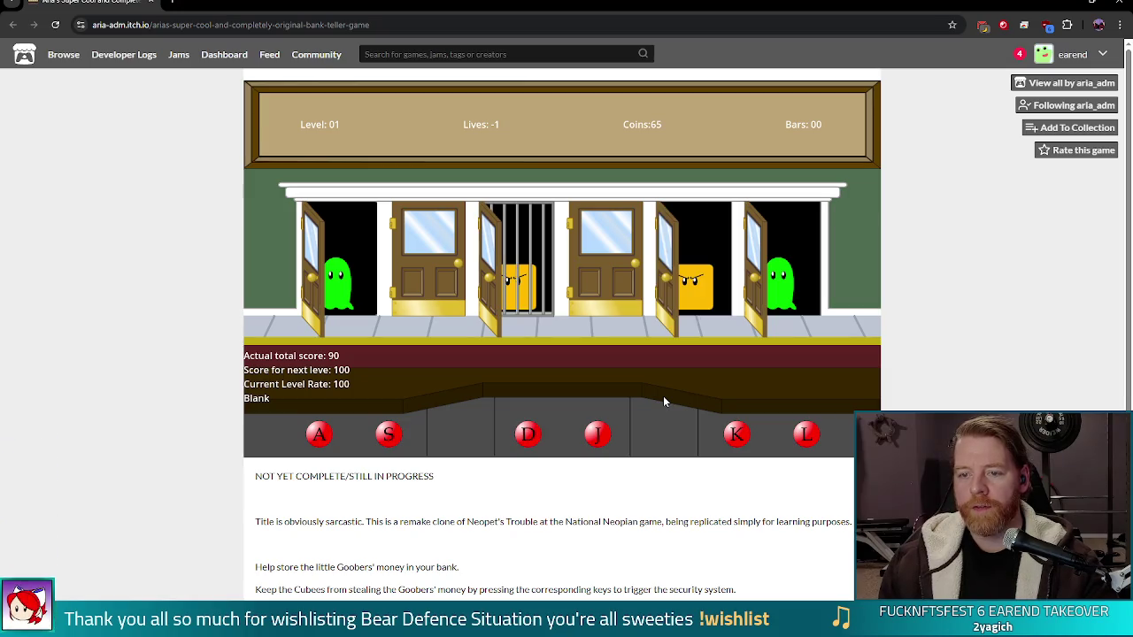
pyautogui.press('l')
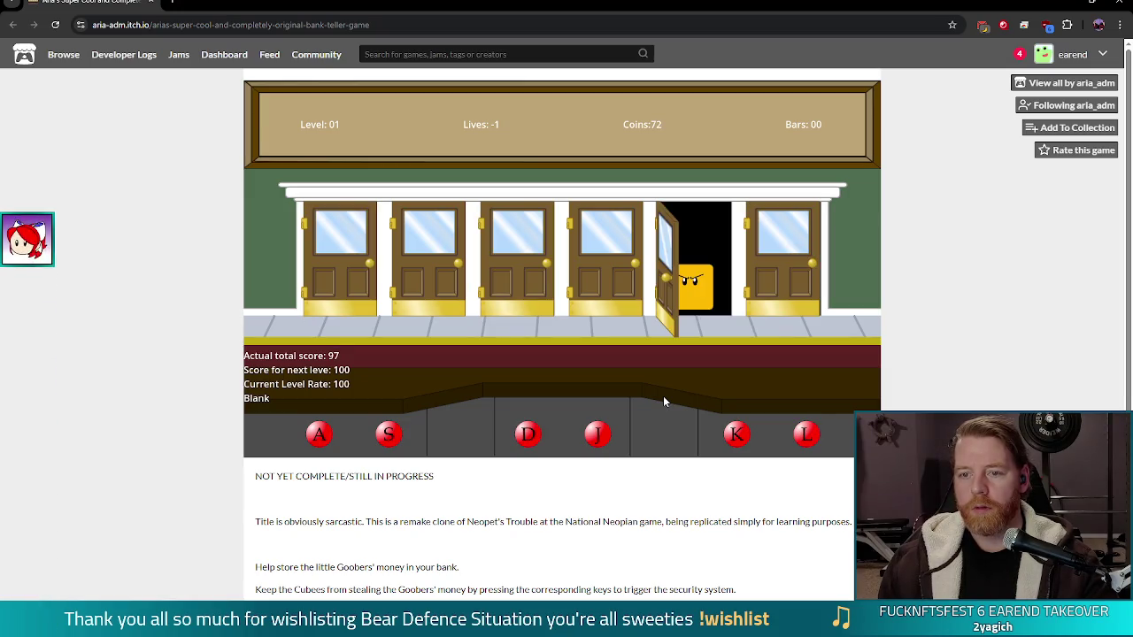
pyautogui.press('k')
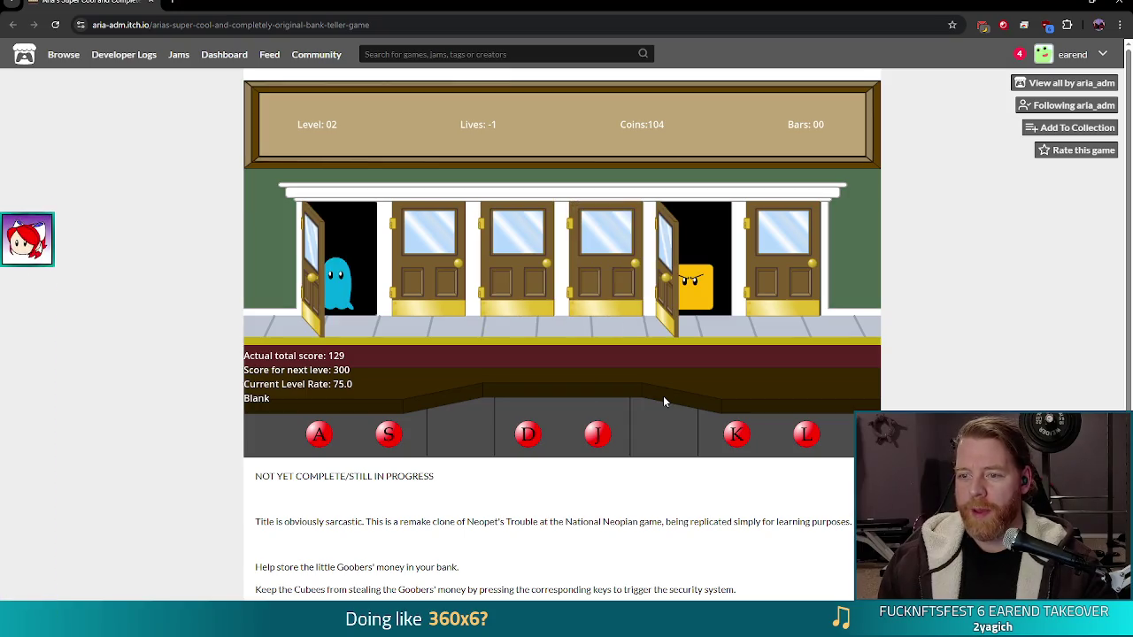
pyautogui.press('k')
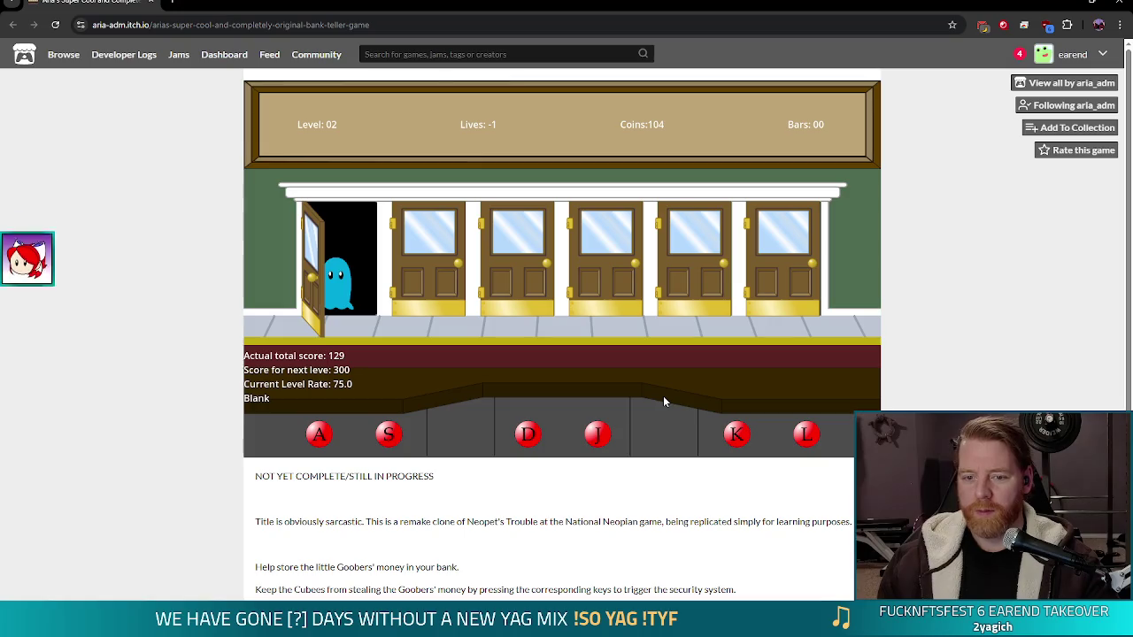
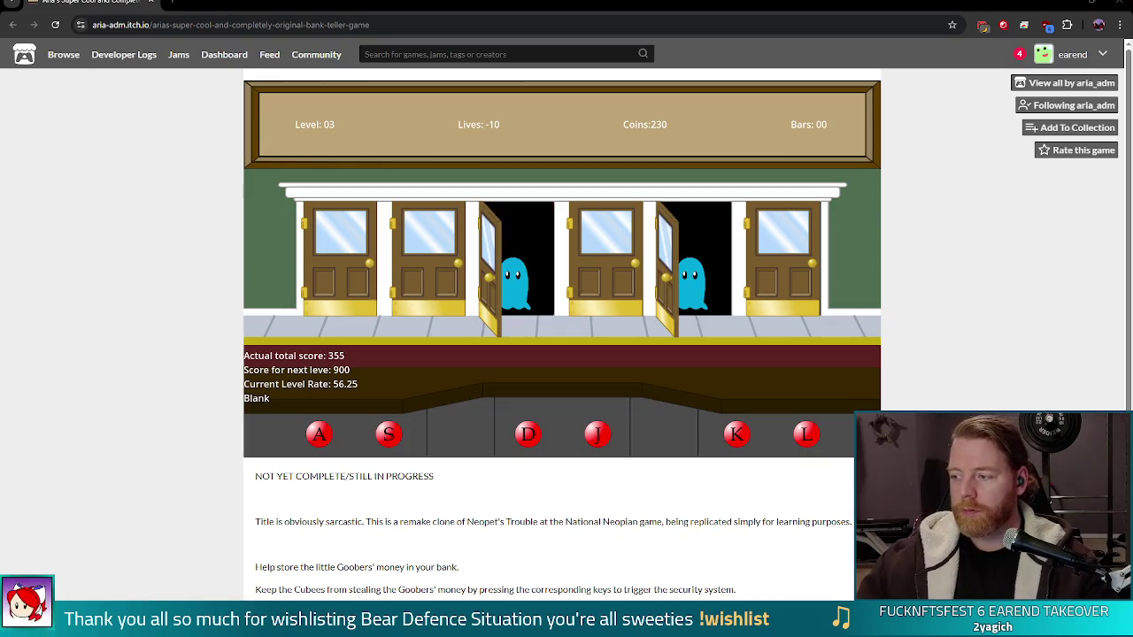
# Shut the bank doors on the Cubees with D and K, then open Bear Defence Situation's Steam page
pyautogui.press('d')
pyautogui.press('k')
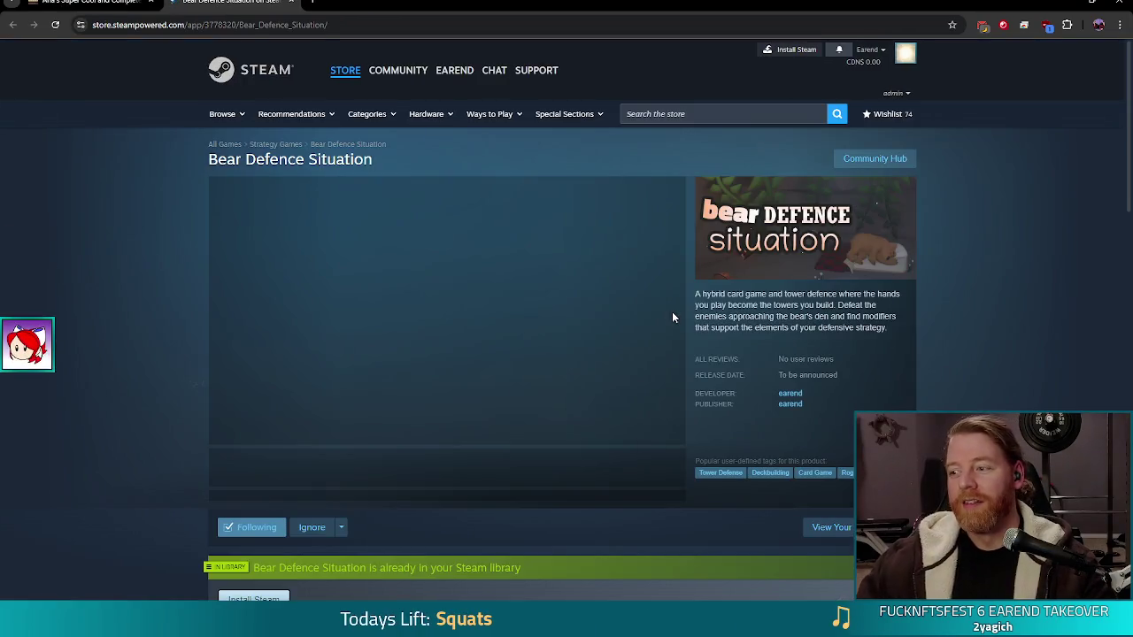
pyautogui.click(671, 312)
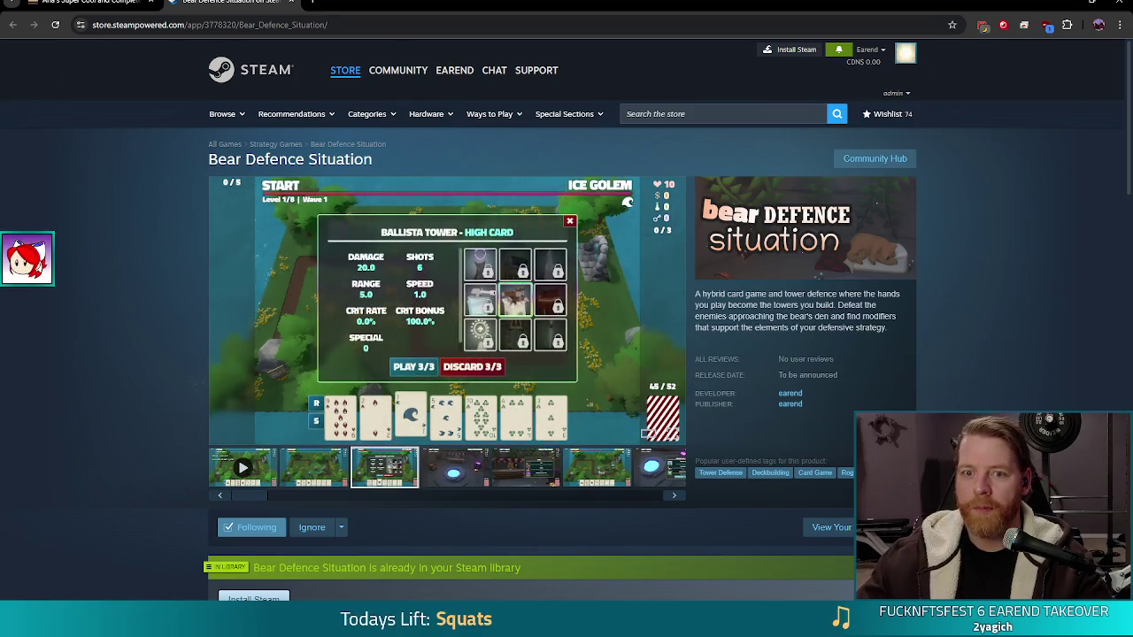
pyautogui.click(310, 4)
# Search DuckDuckGo for 'the_mailroom steam' to reach The Mailroom's Steam store page
pyautogui.write('the')
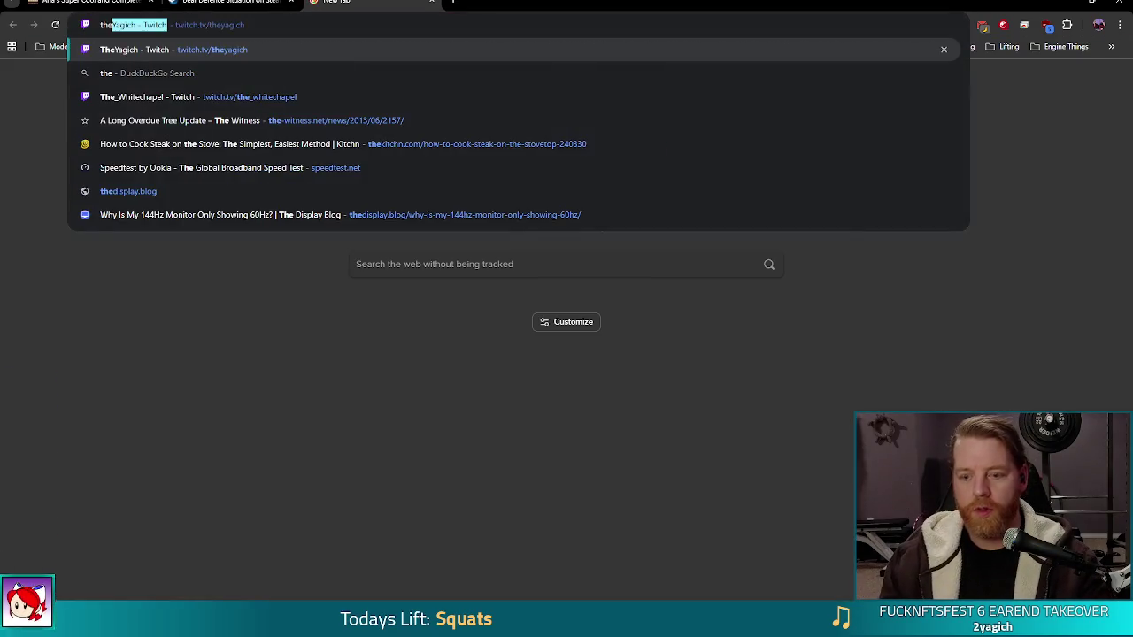
pyautogui.write('_mailroom')
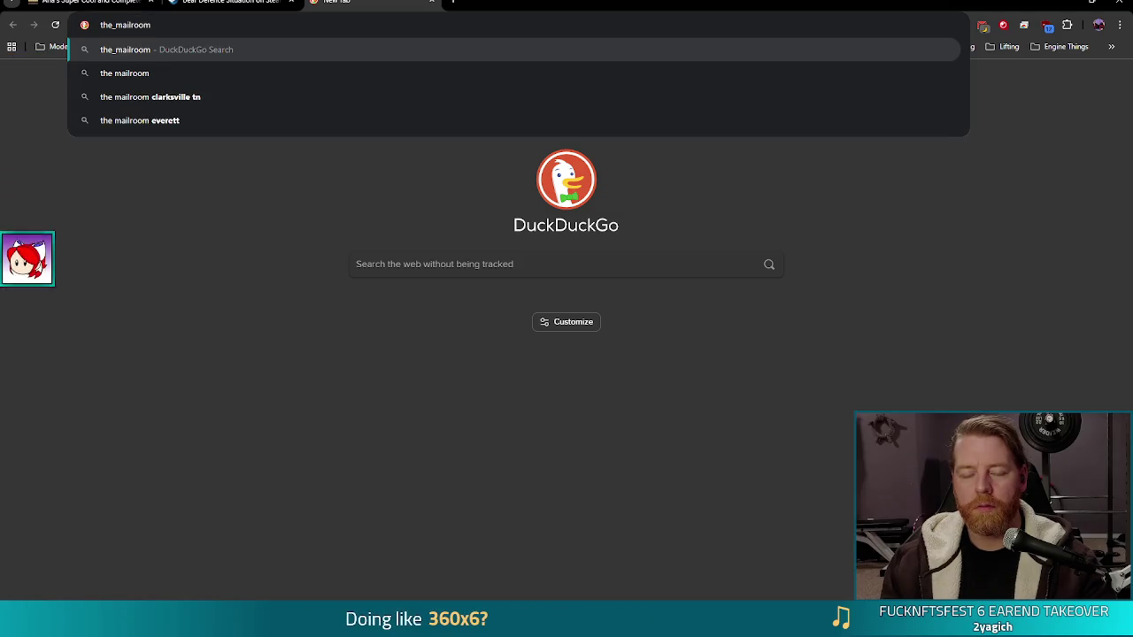
pyautogui.press('Return')
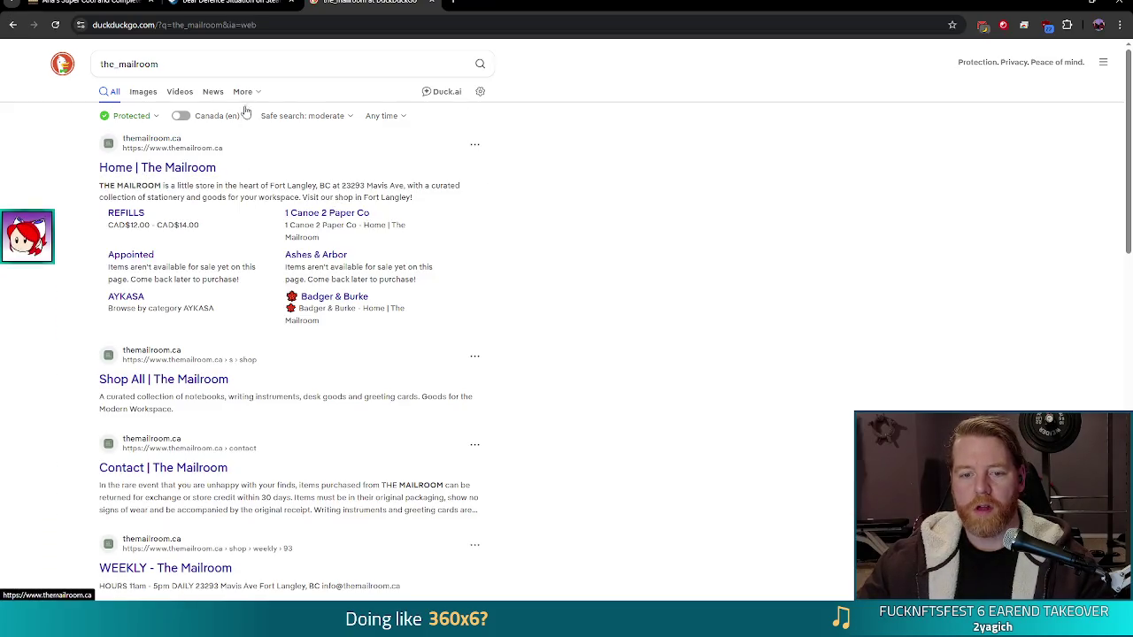
pyautogui.click(264, 70)
pyautogui.write('steam')
pyautogui.press('Return')
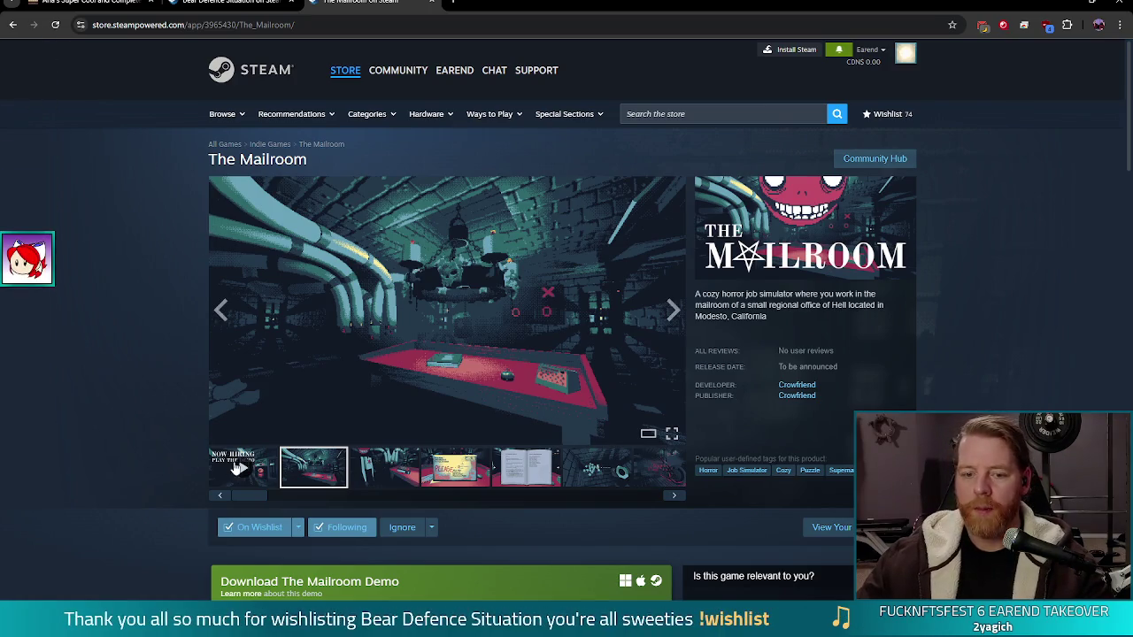
# Watch The Mailroom's trailer full screen to 0:58, then return to the Bear Defence Situation tab
pyautogui.click(241, 468)
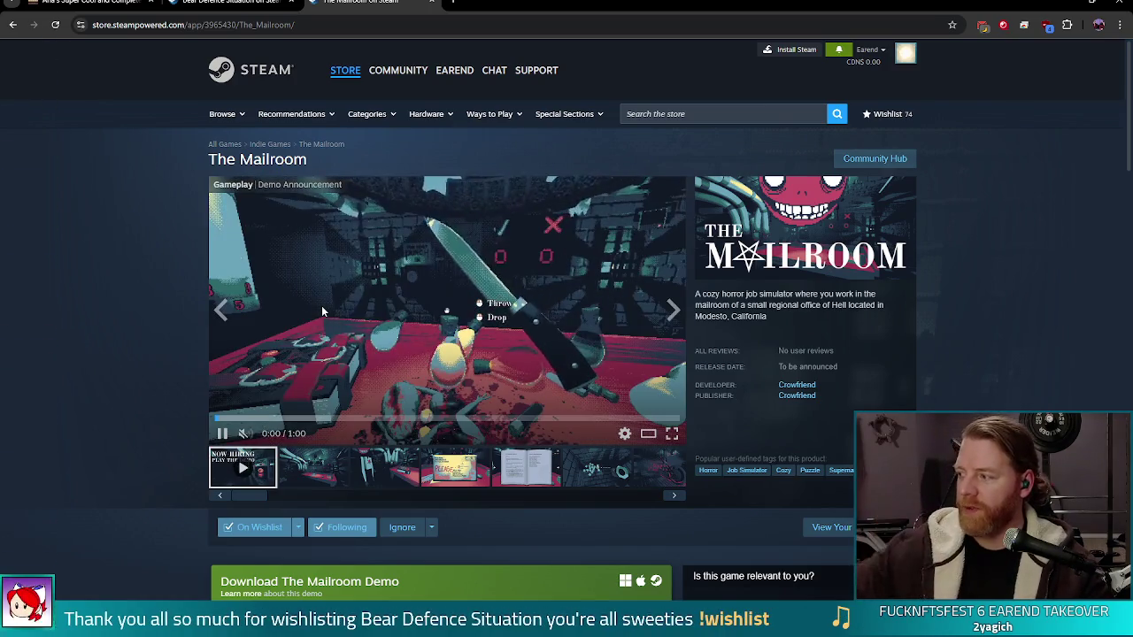
pyautogui.click(672, 434)
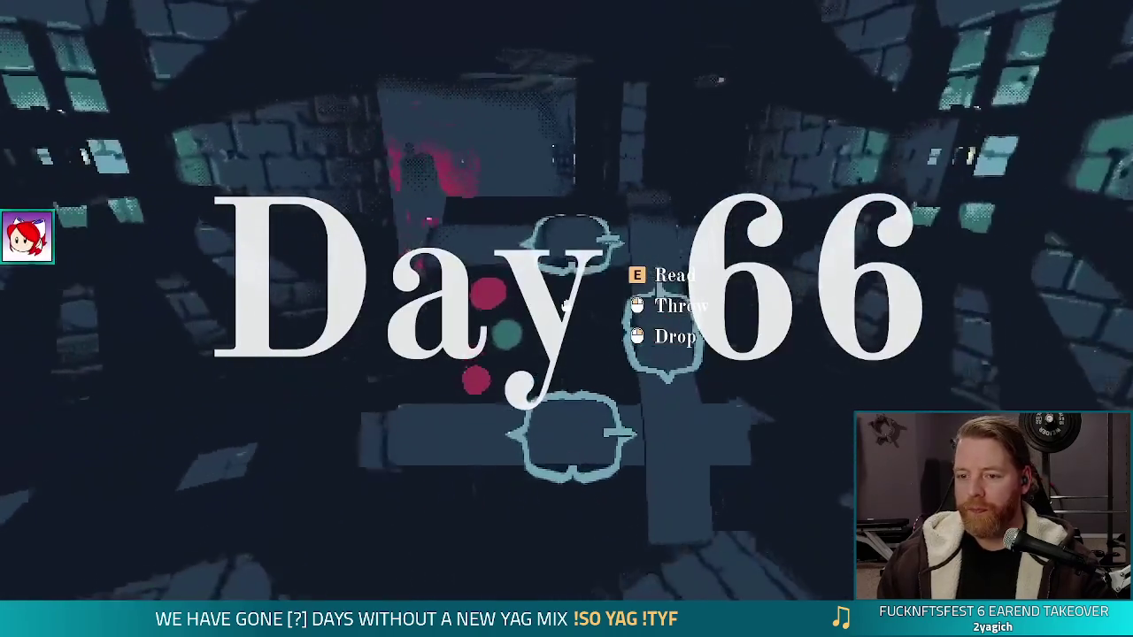
pyautogui.press('e')
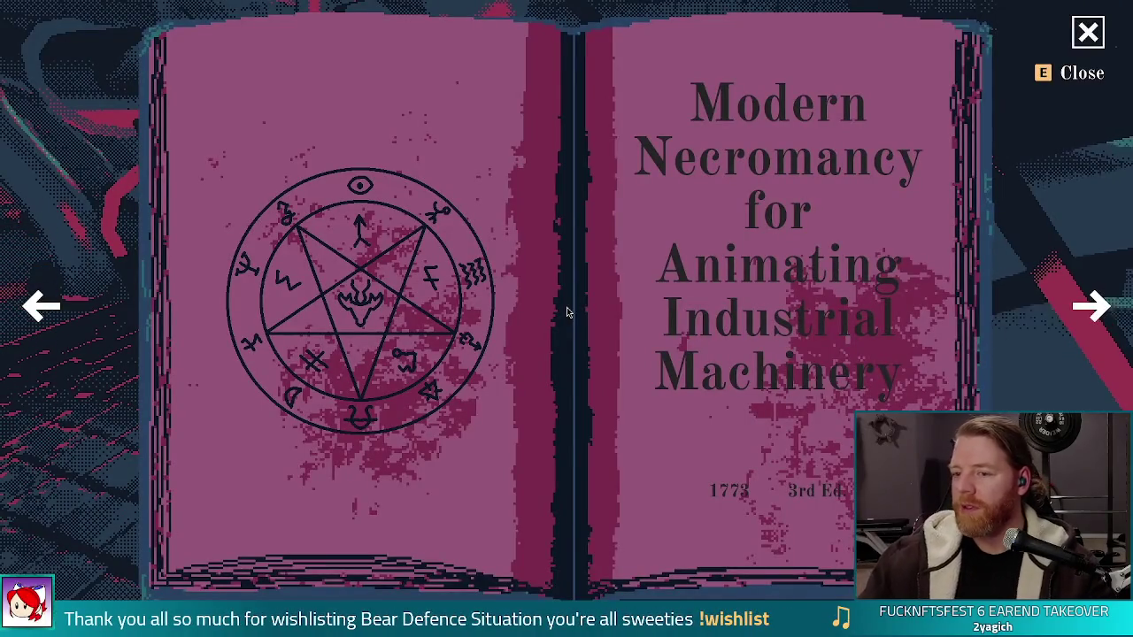
pyautogui.press('e')
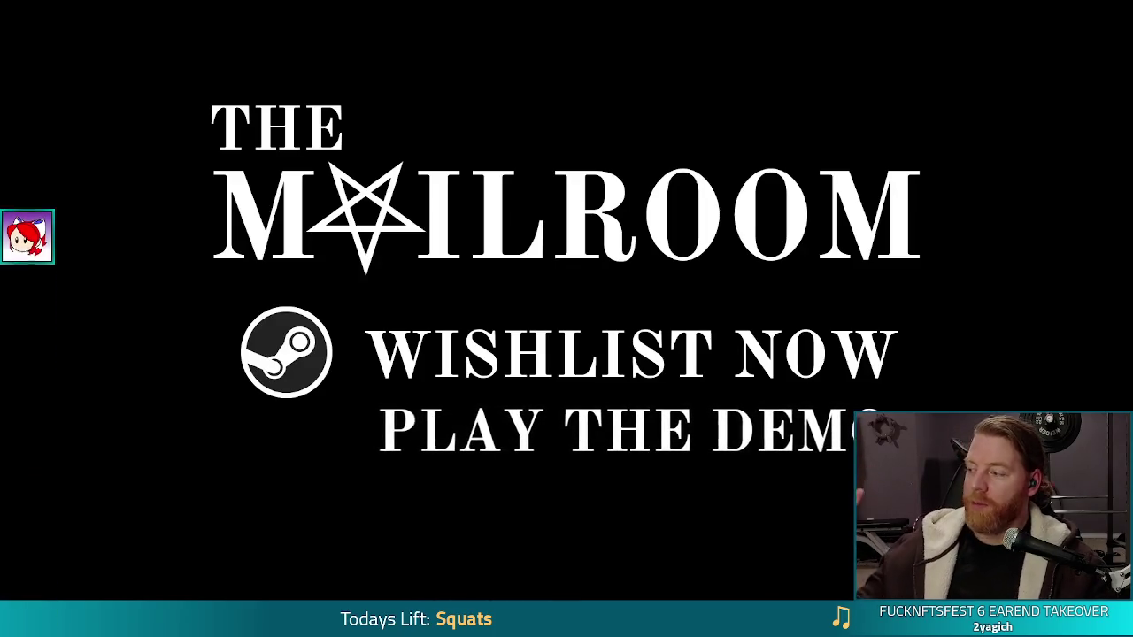
pyautogui.moveTo(746, 239)
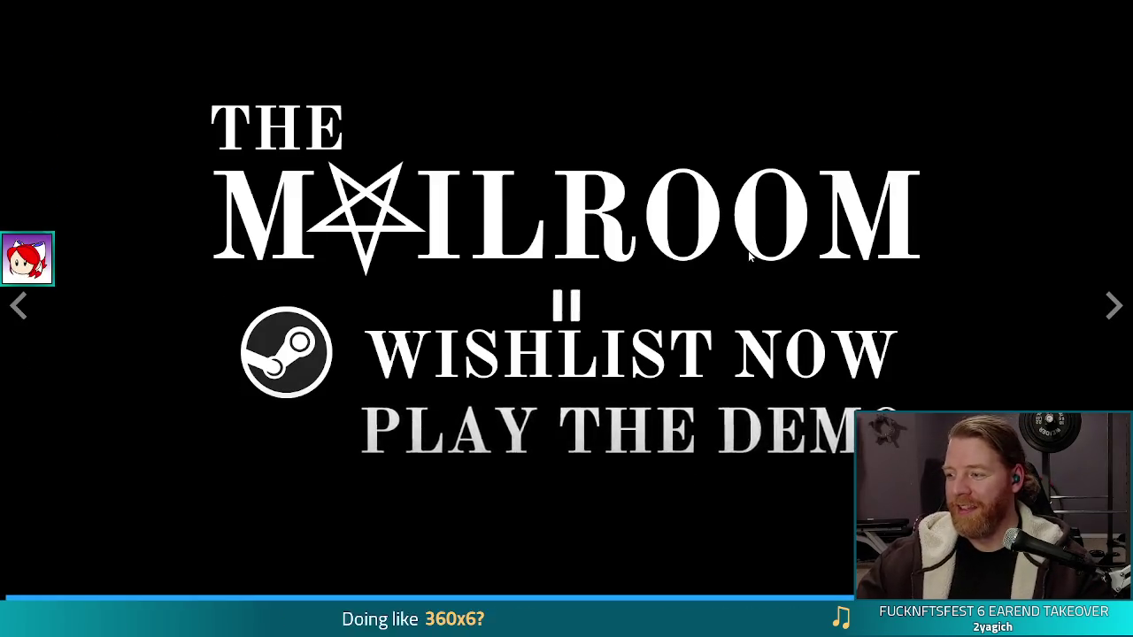
pyautogui.press('Escape')
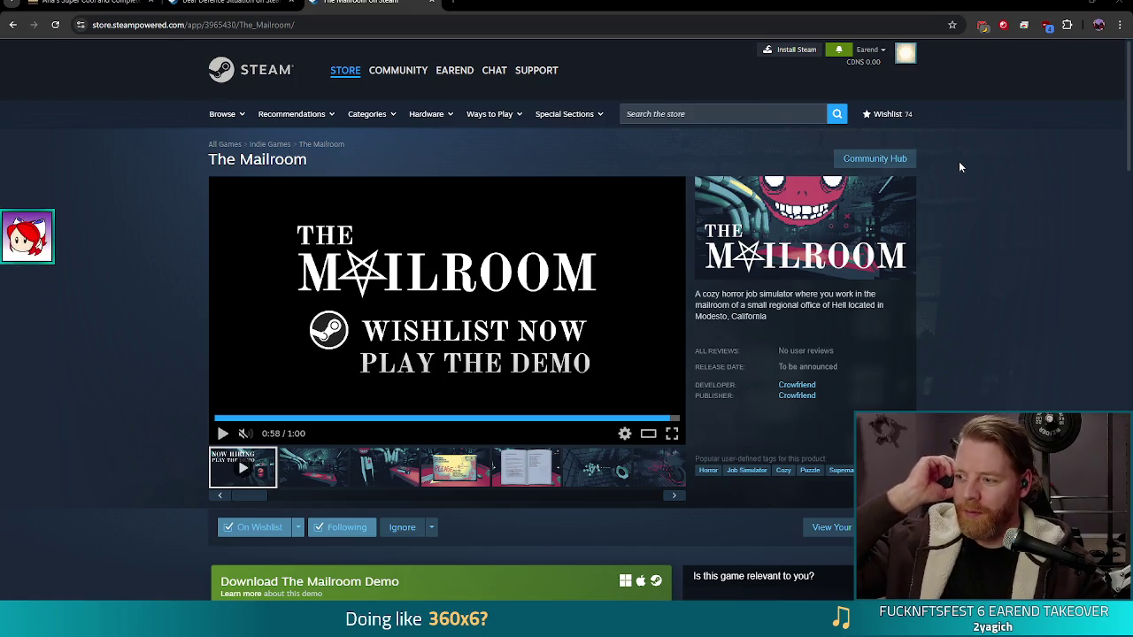
pyautogui.hotkey('ctrl', 'shift', 'Tab')
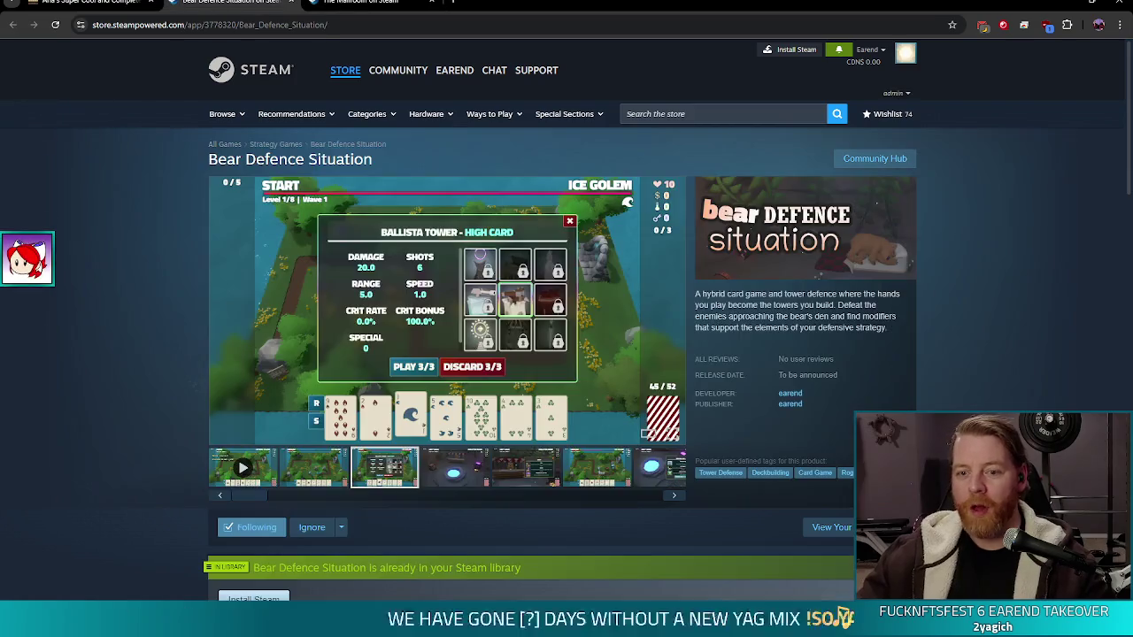
# Play the first Bear Defence Situation trailer full screen, then exit to the normal page
pyautogui.click(255, 465)
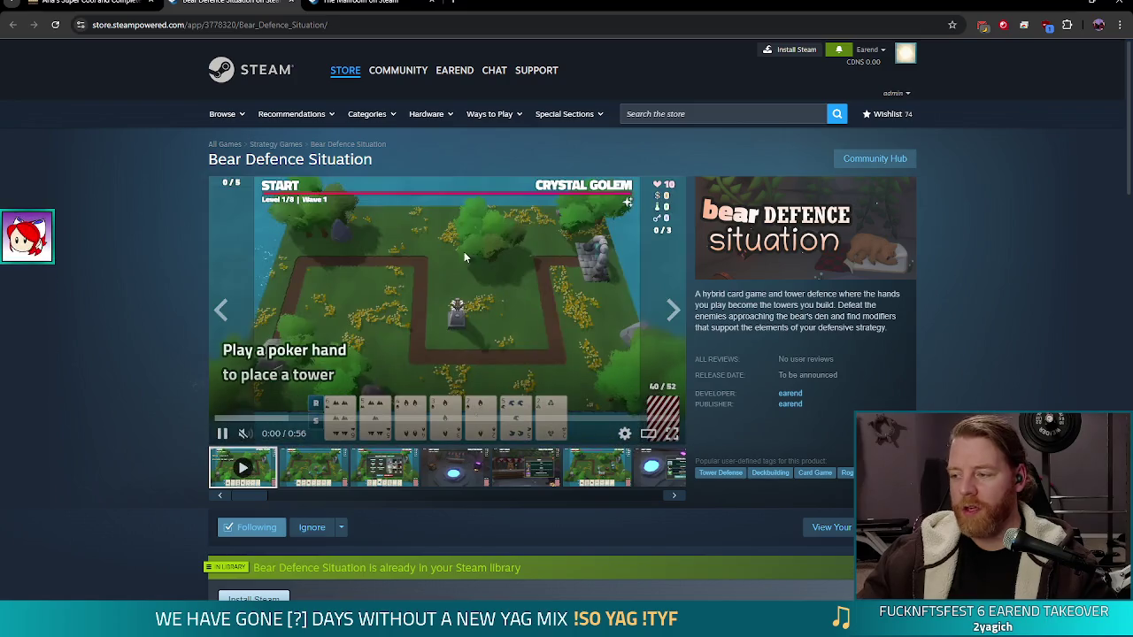
pyautogui.click(672, 434)
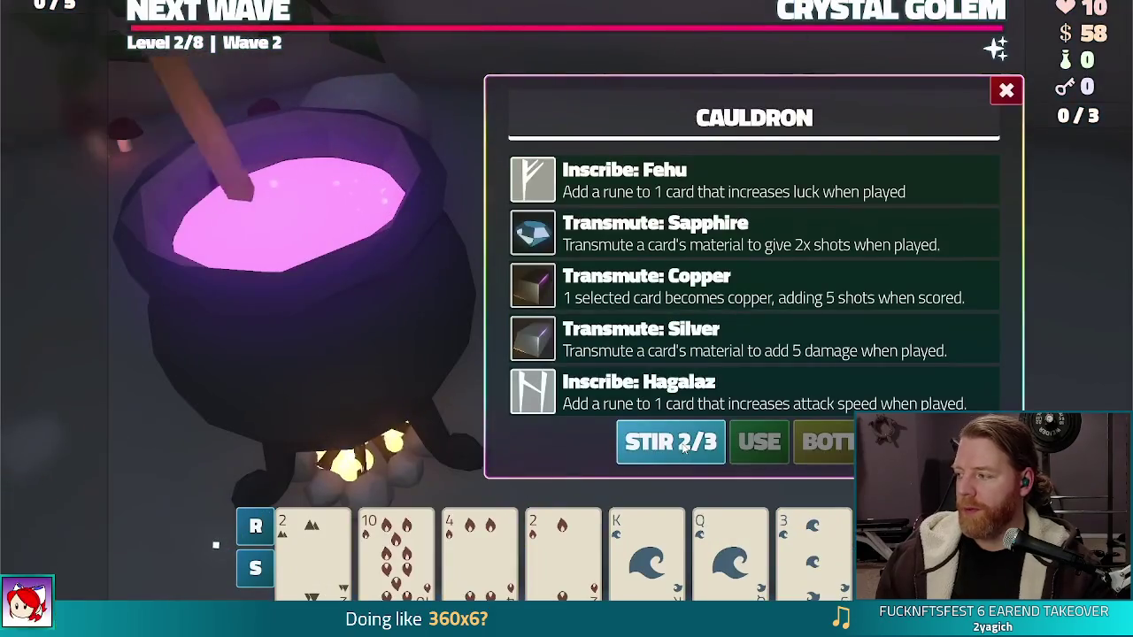
pyautogui.click(396, 540)
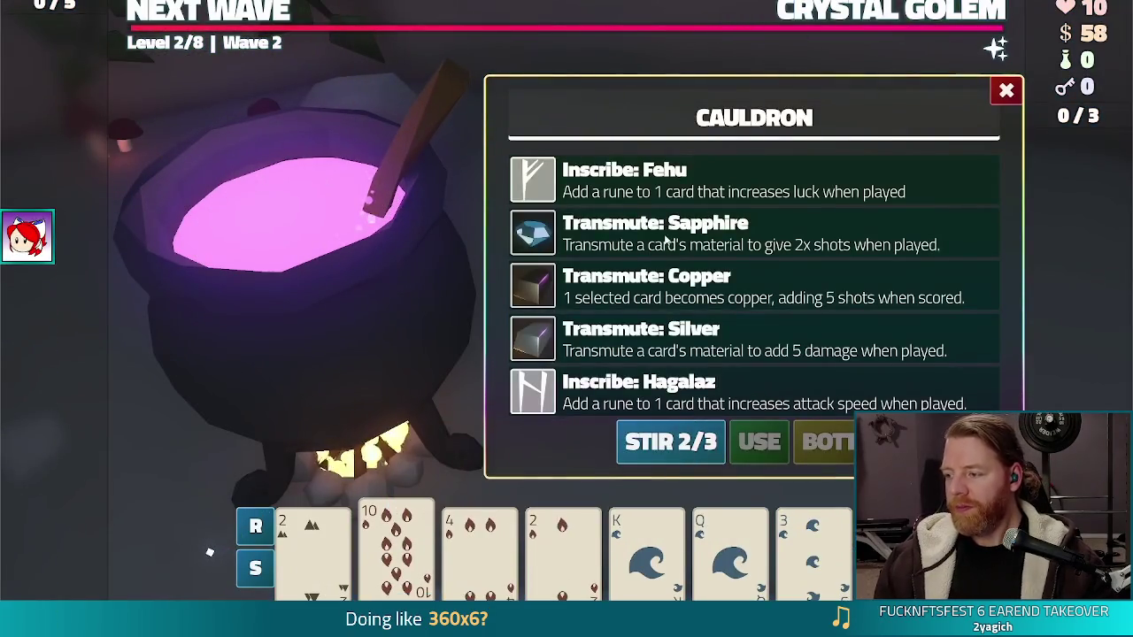
pyautogui.click(754, 442)
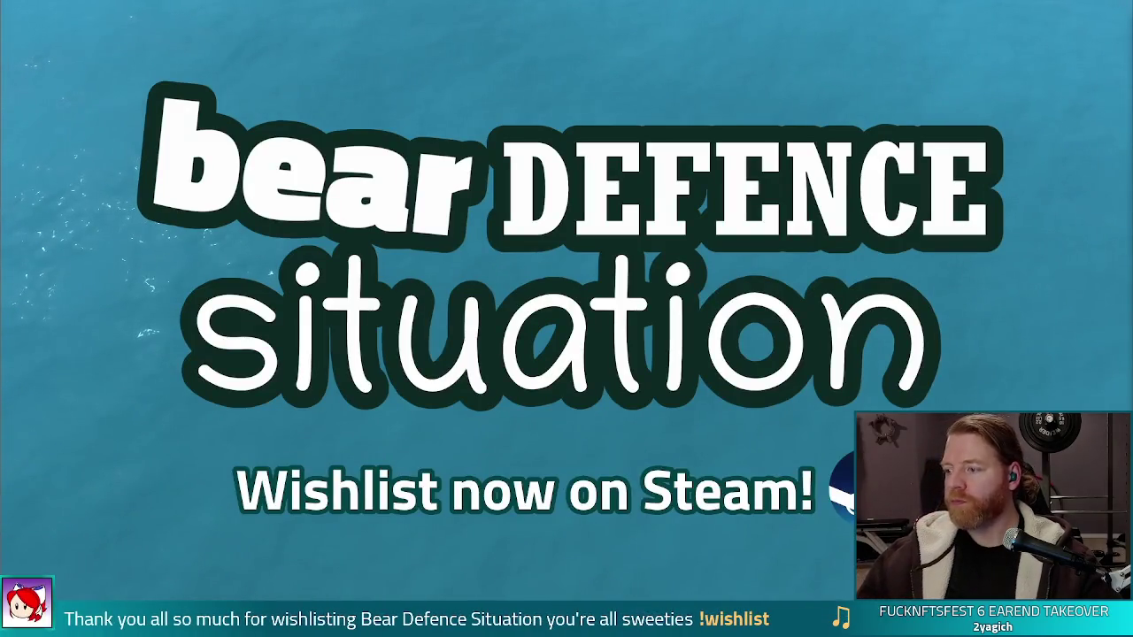
pyautogui.moveTo(928, 393)
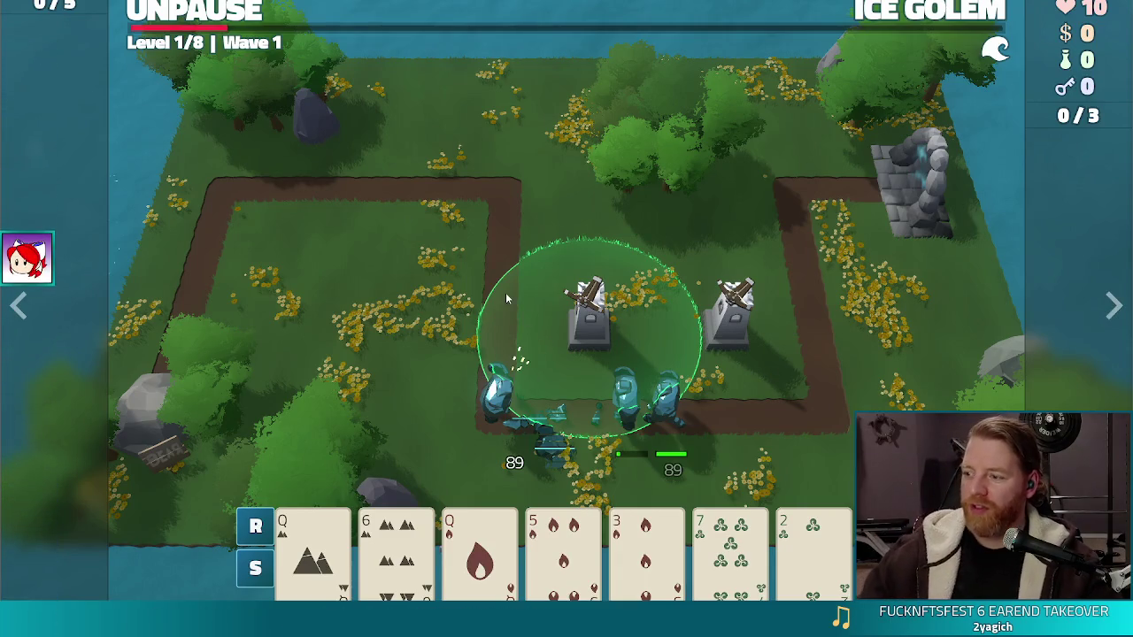
pyautogui.press('Escape')
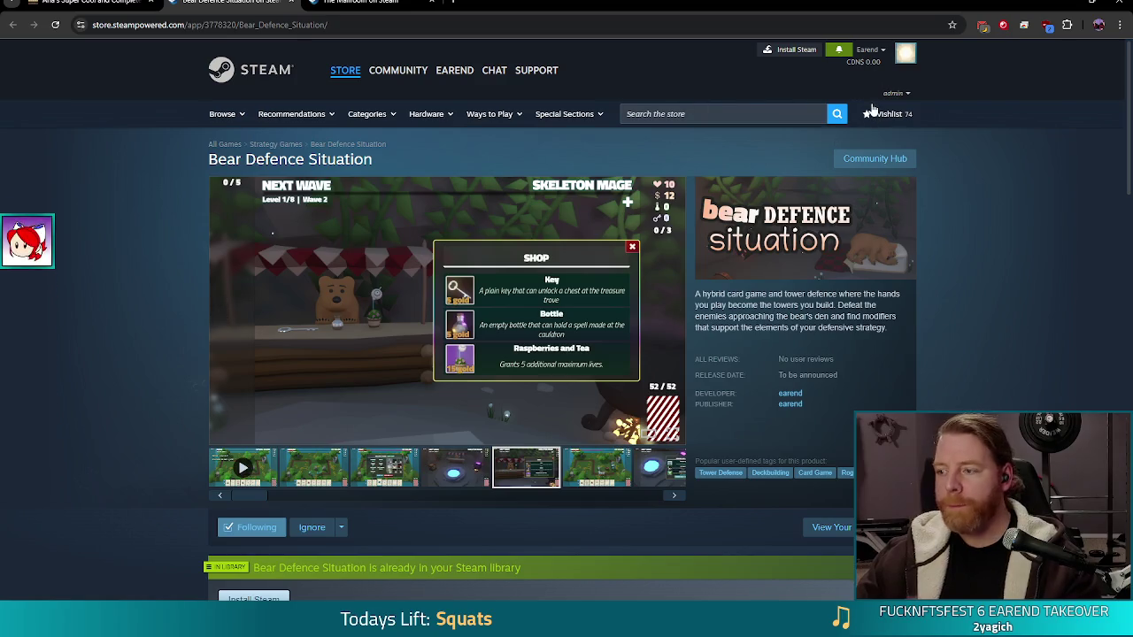
# Revisit the itch.io bank-teller game, then go to line 138 of tower_3d.gd in Godot
pyautogui.click(98, 3)
pyautogui.click(233, 27)
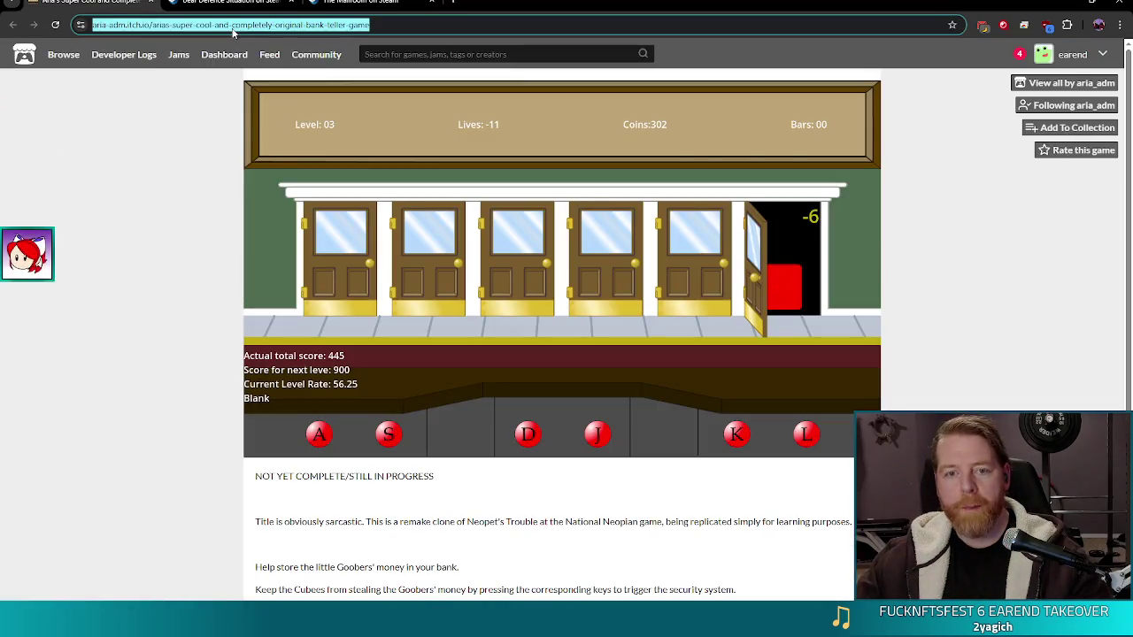
pyautogui.click(562, 266)
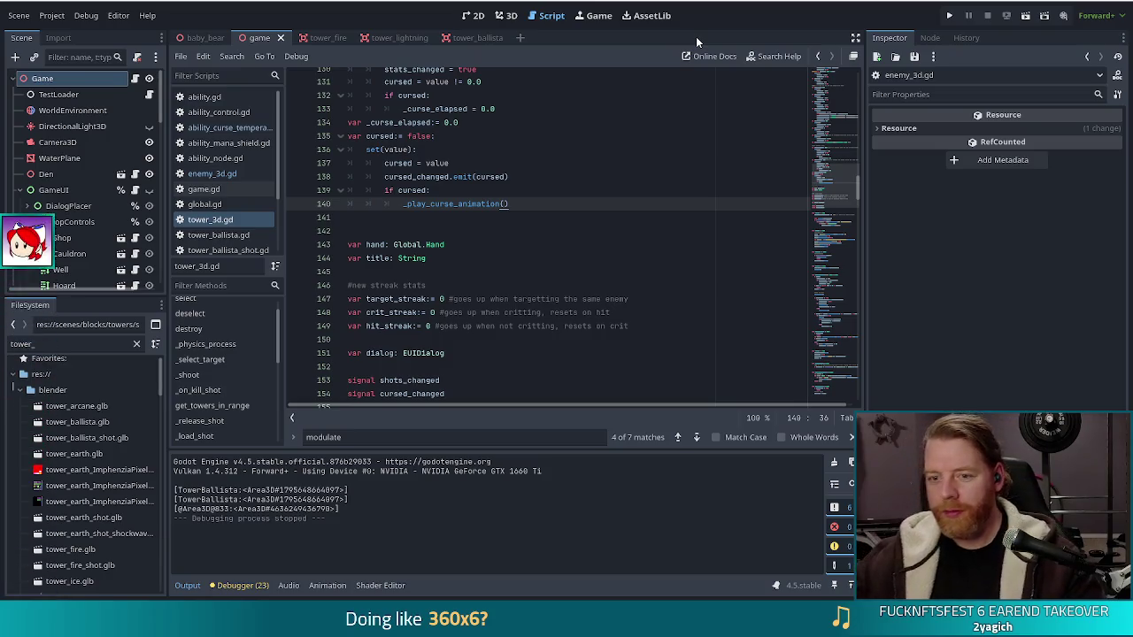
pyautogui.click(542, 173)
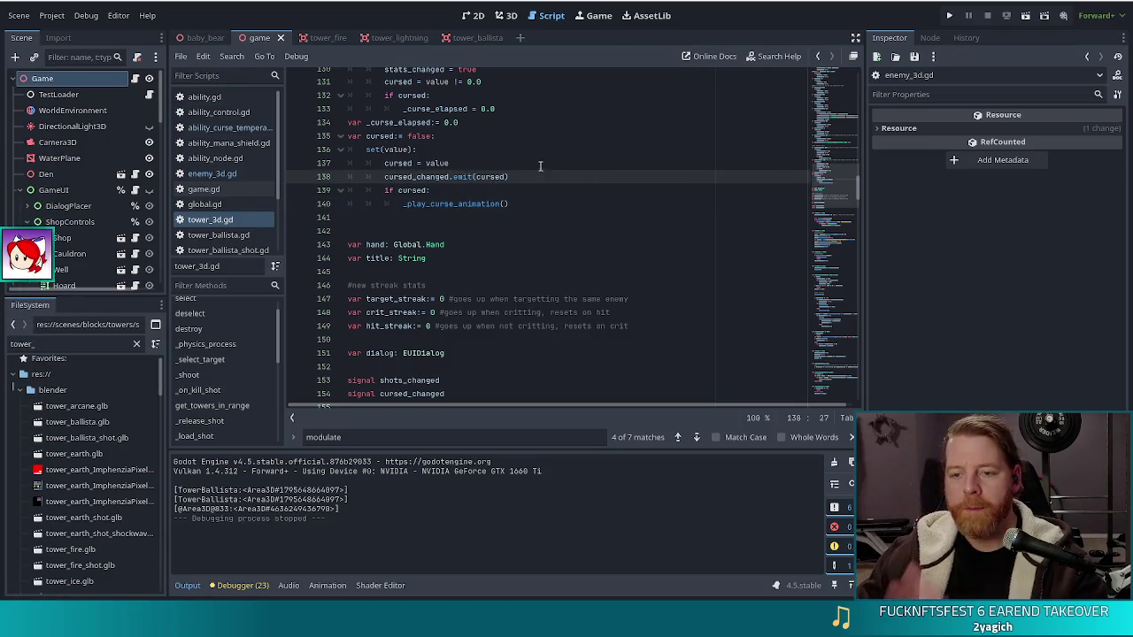